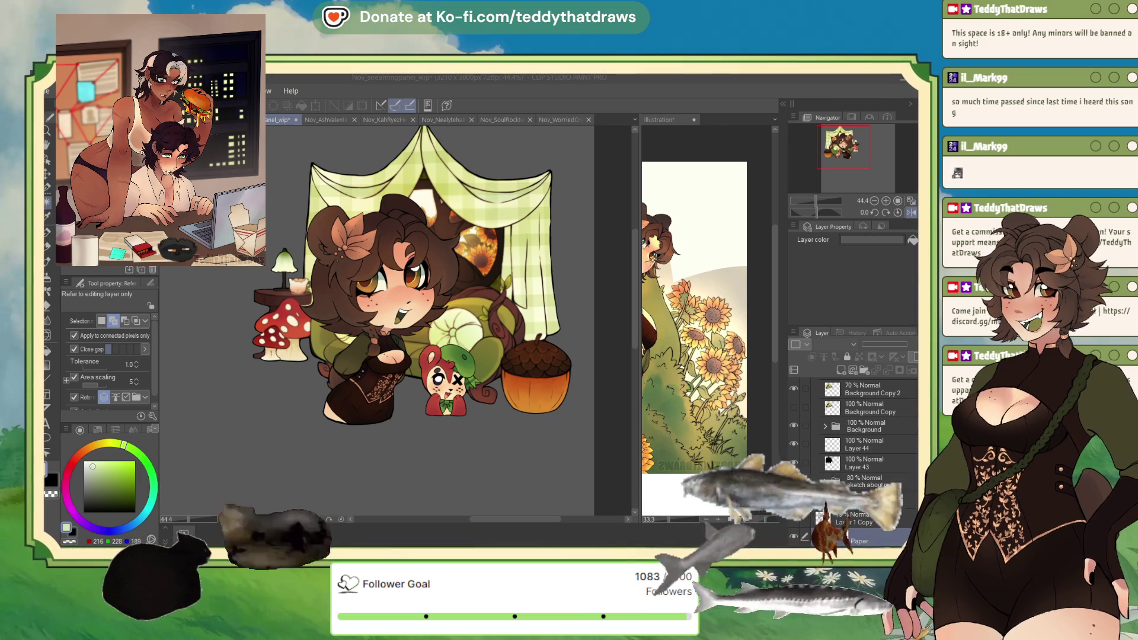
- Hide the Paper layer so the tent illustration shows over a transparent checkerboard
{"action": "scroll", "coordinate": [325, 135], "scroll_direction": "up", "scroll_amount": 1}
{"action": "scroll", "coordinate": [326, 311], "scroll_direction": "down", "scroll_amount": 1}
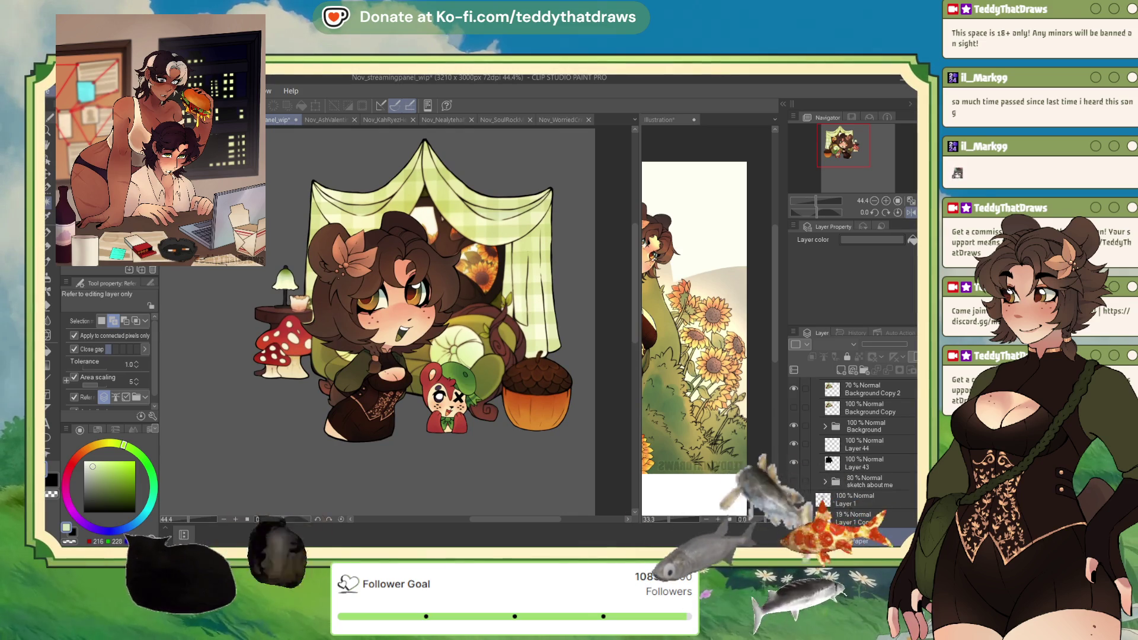
{"action": "scroll", "coordinate": [346, 314], "scroll_direction": "down", "scroll_amount": 4}
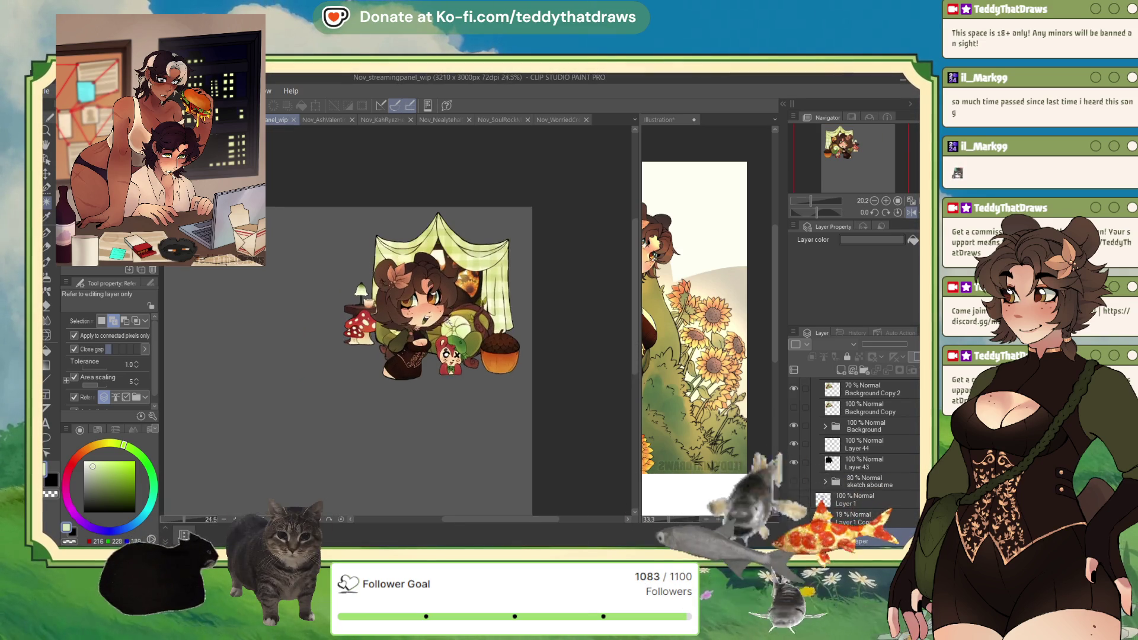
{"action": "scroll", "coordinate": [347, 314], "scroll_direction": "up", "scroll_amount": 2}
{"action": "scroll", "coordinate": [854, 456], "scroll_direction": "up", "scroll_amount": 1}
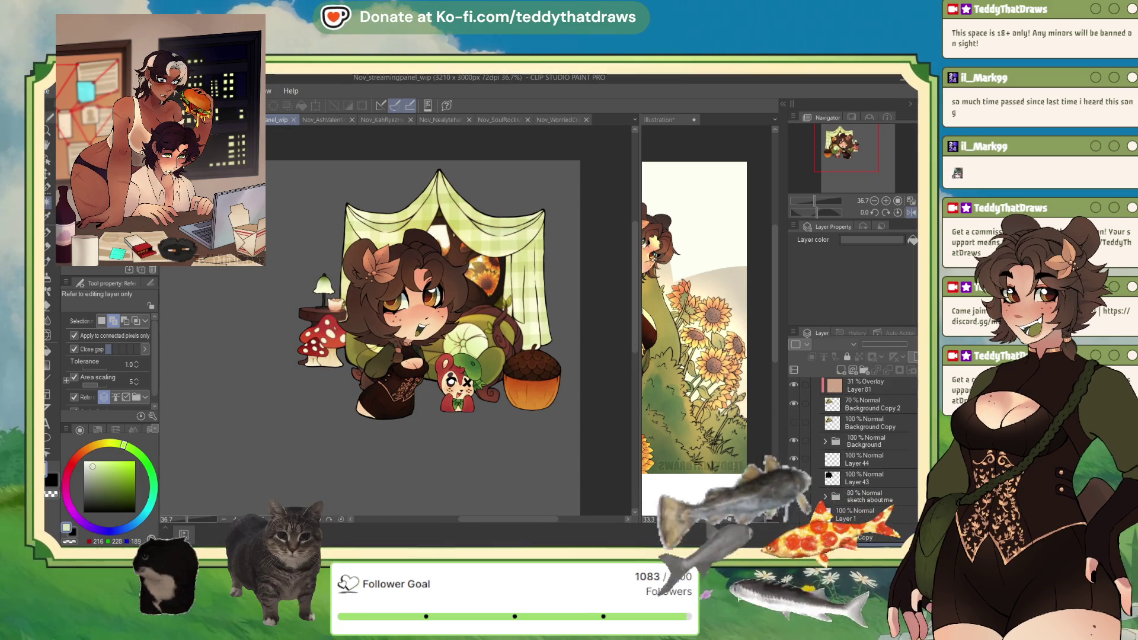
{"action": "scroll", "coordinate": [854, 451], "scroll_direction": "down", "scroll_amount": 5}
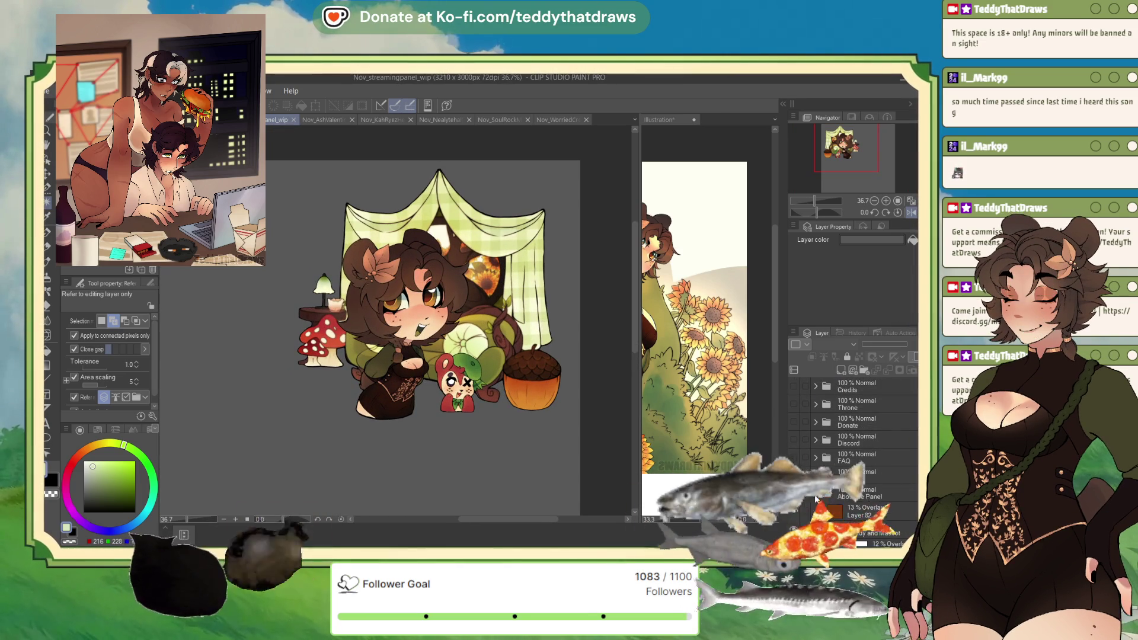
{"action": "scroll", "coordinate": [497, 331], "scroll_direction": "down", "scroll_amount": 3}
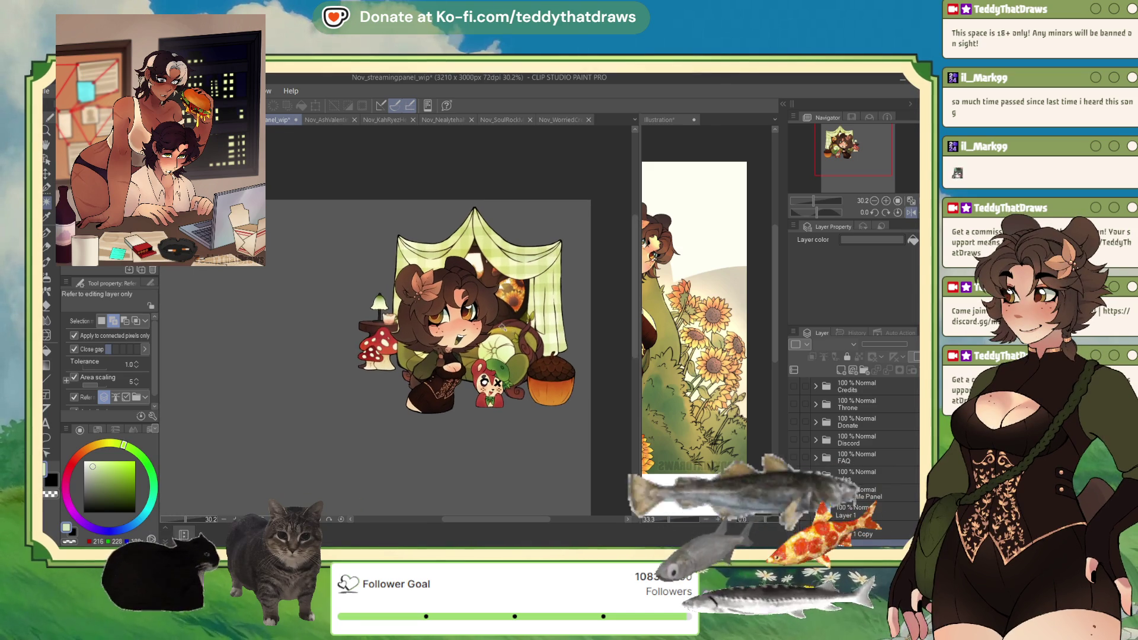
{"action": "scroll", "coordinate": [854, 450], "scroll_direction": "down", "scroll_amount": 1}
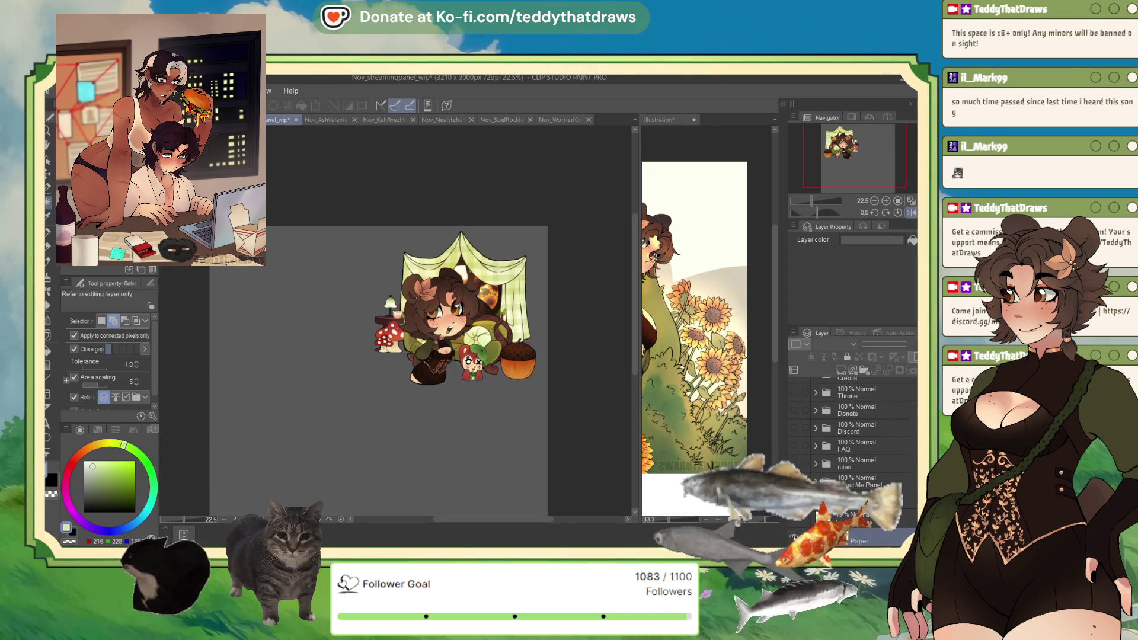
{"action": "scroll", "coordinate": [494, 335], "scroll_direction": "up", "scroll_amount": 1}
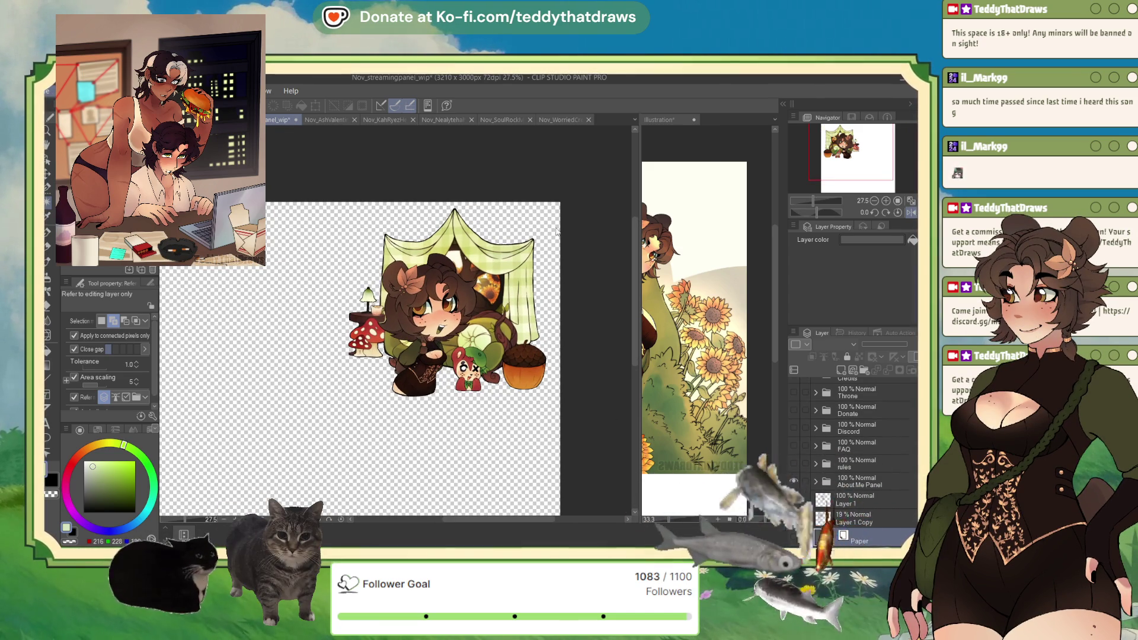
{"action": "scroll", "coordinate": [508, 276], "scroll_direction": "up", "scroll_amount": 1}
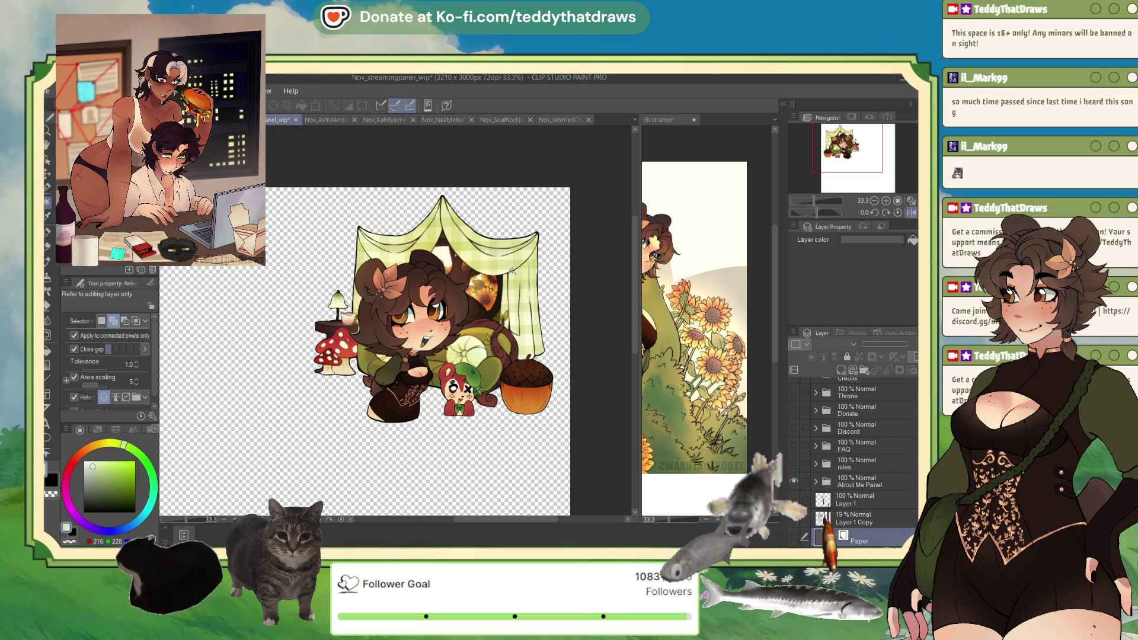
{"action": "scroll", "coordinate": [508, 275], "scroll_direction": "down", "scroll_amount": 3}
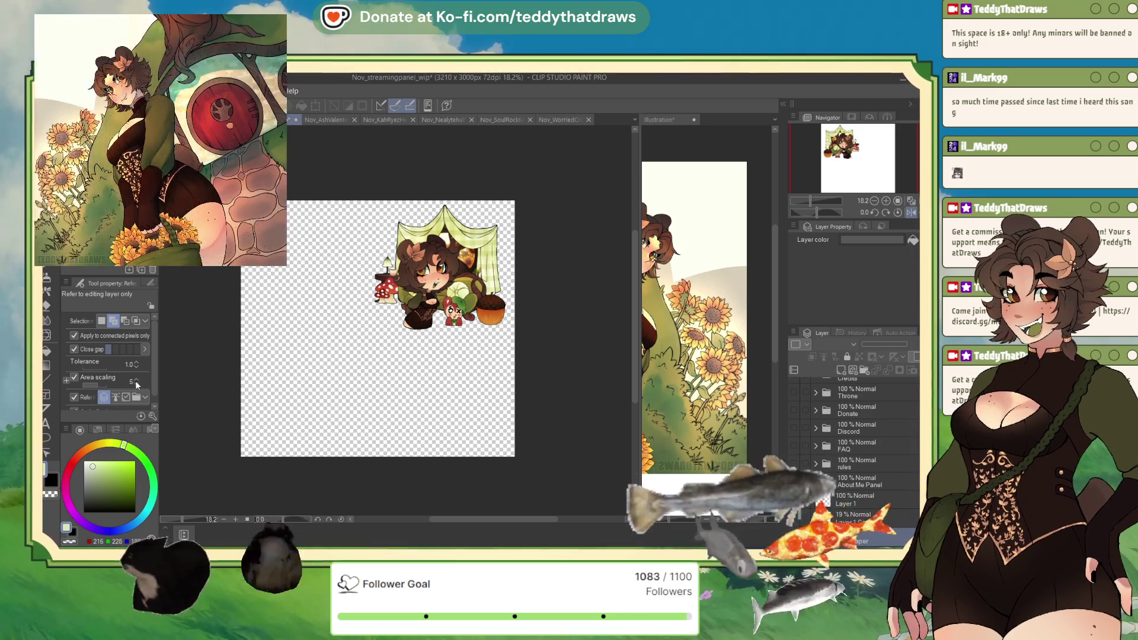
- Start a crop and raise the bottom crop edge to the artwork's base
{"action": "key", "text": "ctrl+t"}
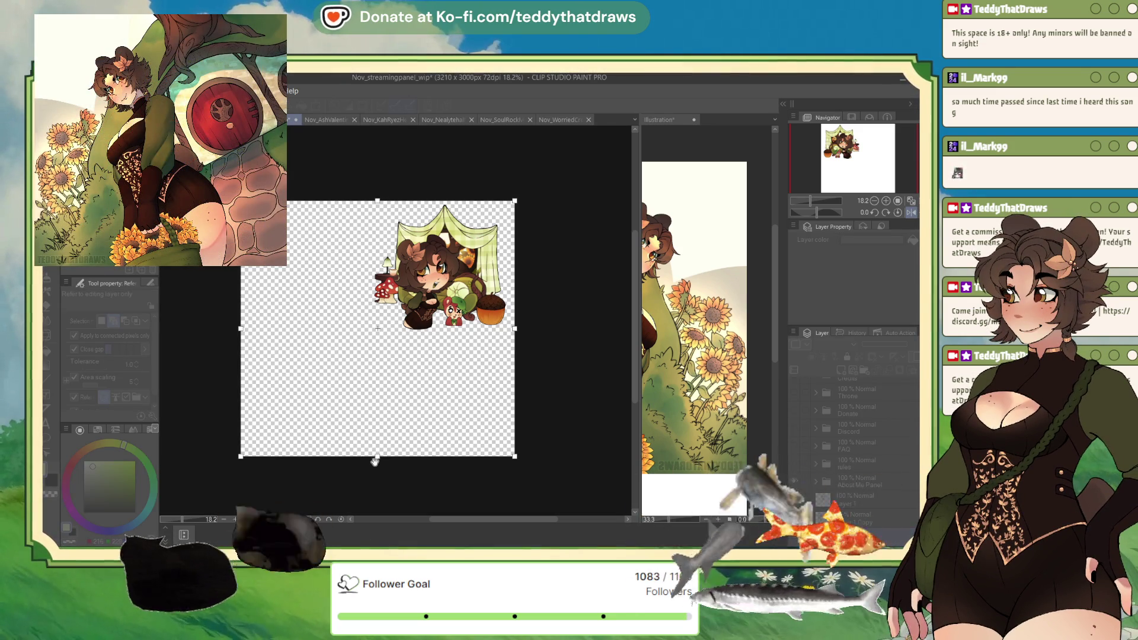
{"action": "mouse_move", "coordinate": [376, 462]}
{"action": "left_mouse_down"}
{"action": "mouse_move", "coordinate": [427, 362]}
{"action": "mouse_move", "coordinate": [409, 462]}
{"action": "left_mouse_up"}
{"action": "left_click_drag", "start_coordinate": [484, 456], "coordinate": [485, 325]}
{"action": "scroll", "coordinate": [485, 326], "scroll_direction": "up", "scroll_amount": 5}
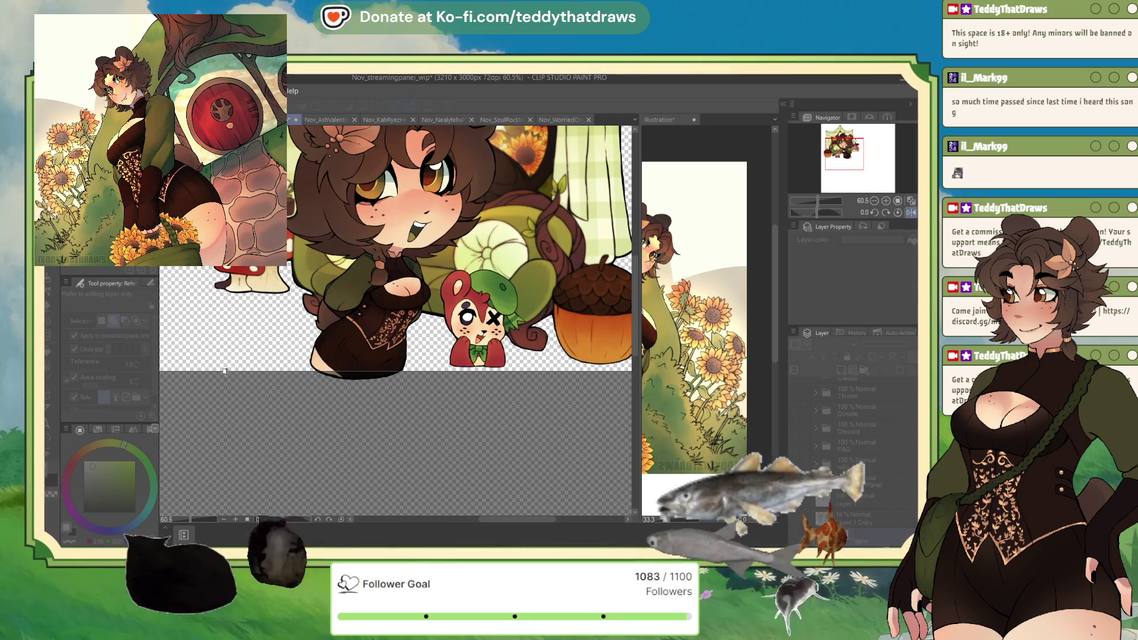
{"action": "left_click_drag", "start_coordinate": [225, 371], "coordinate": [225, 363]}
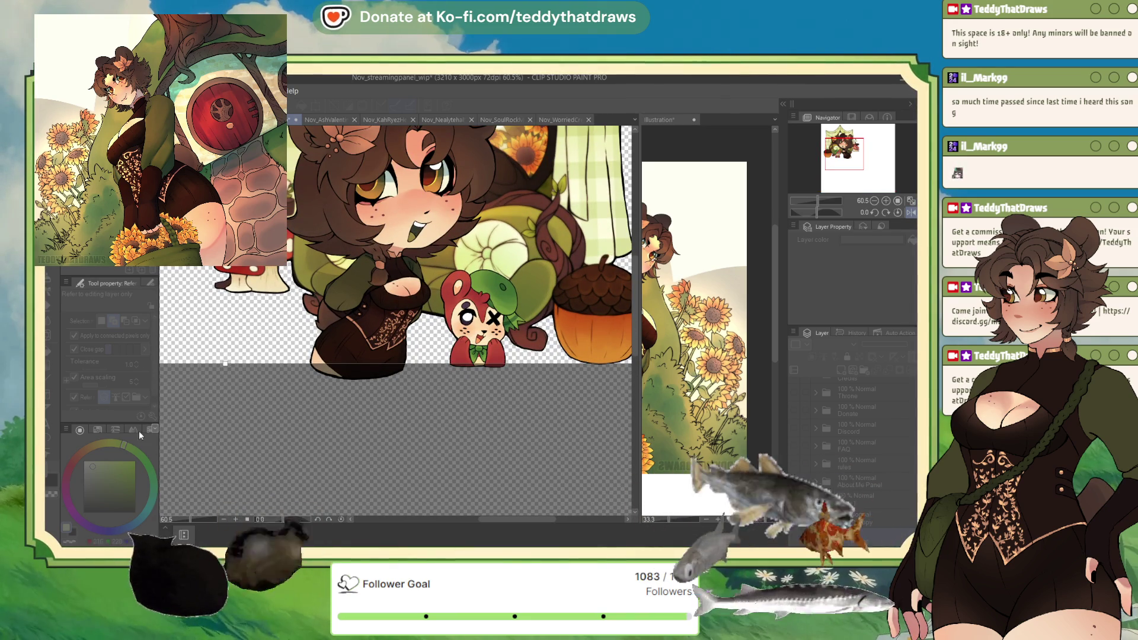
{"action": "scroll", "coordinate": [439, 327], "scroll_direction": "down", "scroll_amount": 1}
{"action": "scroll", "coordinate": [438, 326], "scroll_direction": "up", "scroll_amount": 1}
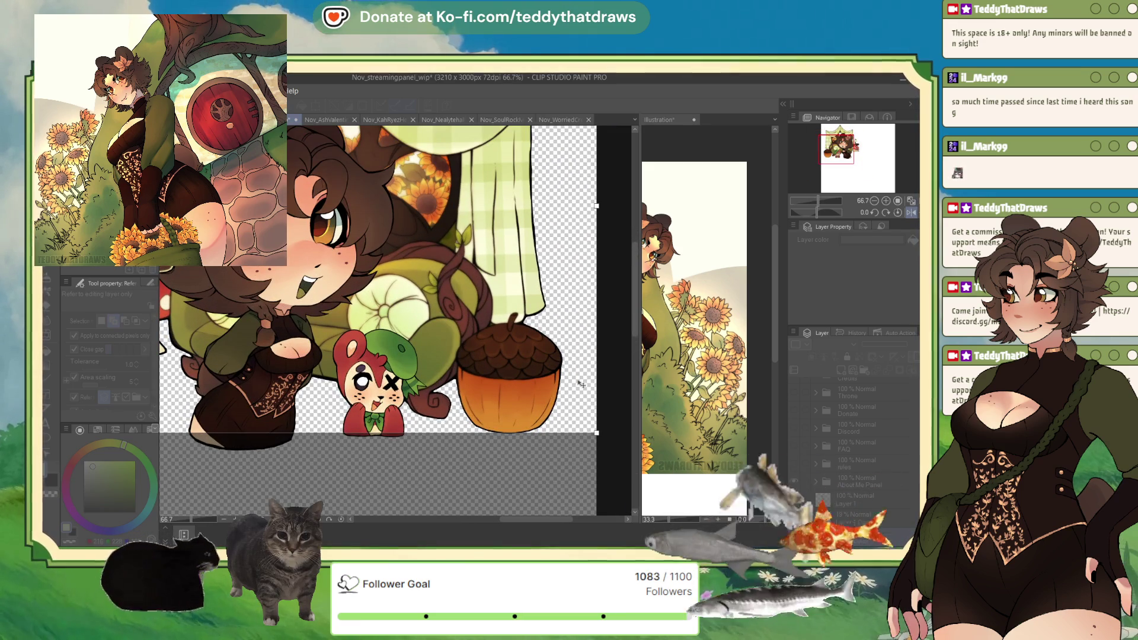
- Pull the right, left and top edges in to the acorn, mushrooms and tent top, applying the 1564 x 1425px crop
{"action": "left_click_drag", "start_coordinate": [596, 431], "coordinate": [564, 434]}
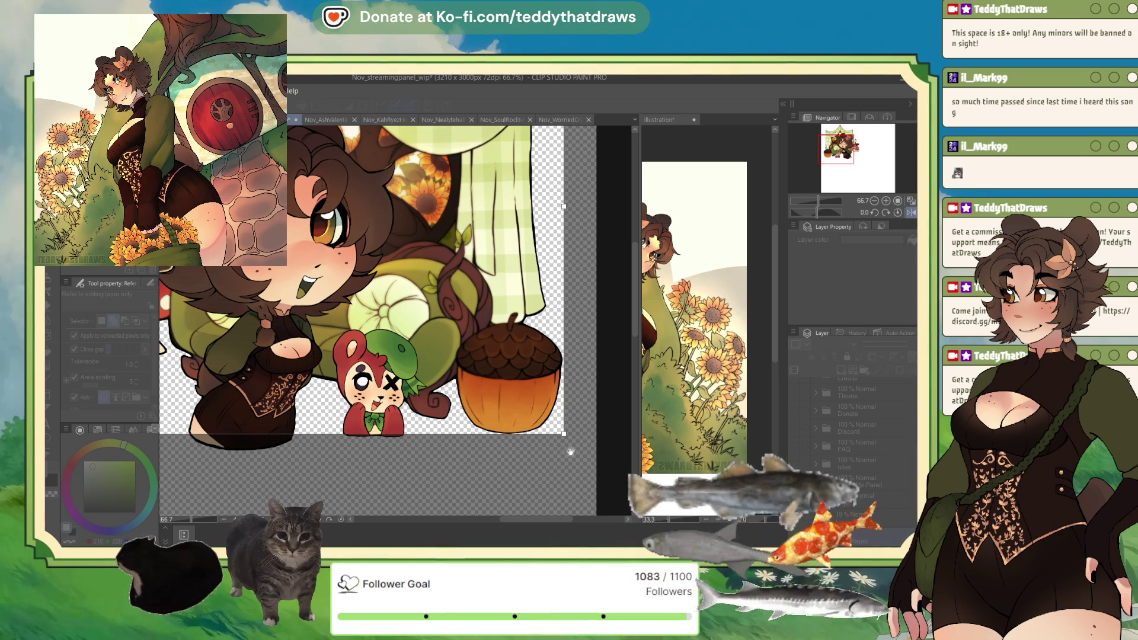
{"action": "scroll", "coordinate": [564, 413], "scroll_direction": "down", "scroll_amount": 3}
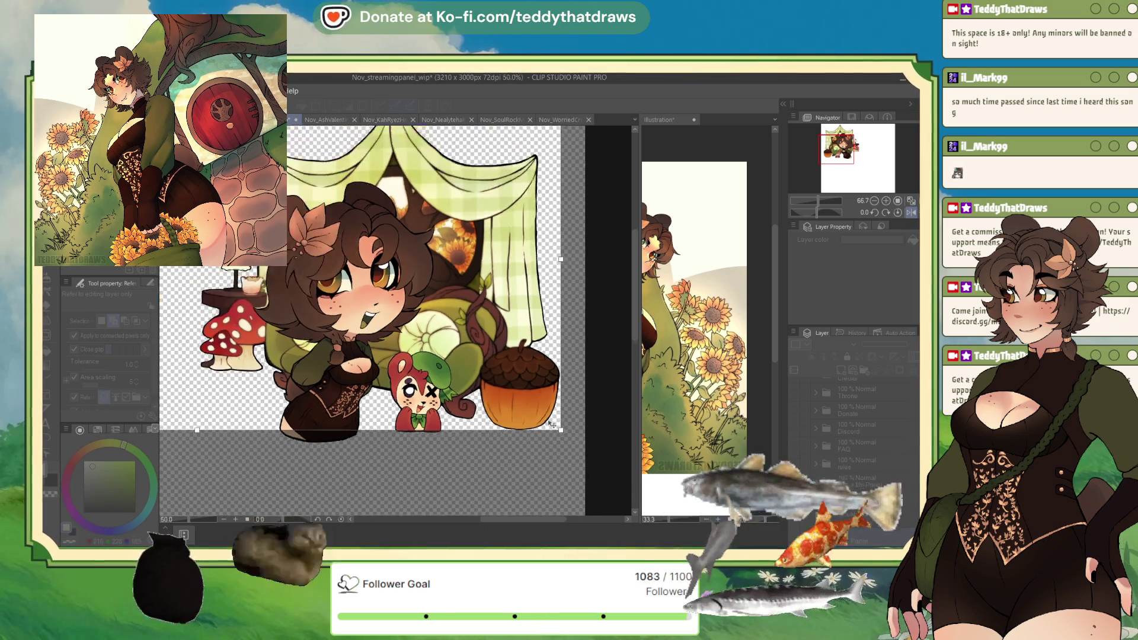
{"action": "scroll", "coordinate": [386, 343], "scroll_direction": "down", "scroll_amount": 1}
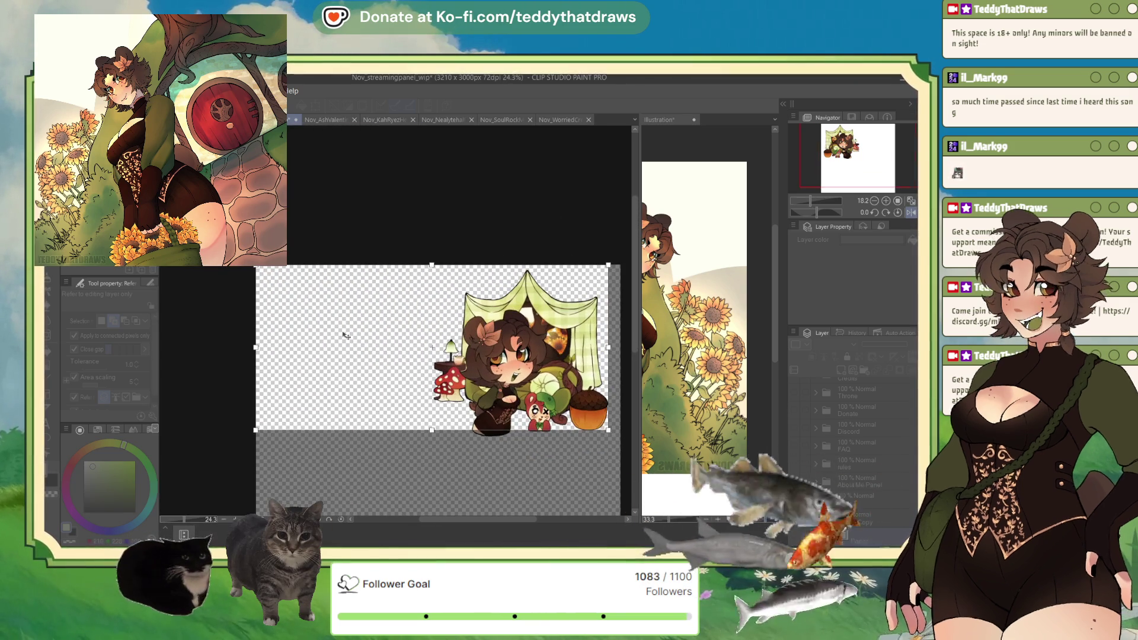
{"action": "mouse_move", "coordinate": [431, 347]}
{"action": "left_mouse_down"}
{"action": "mouse_move", "coordinate": [262, 349]}
{"action": "mouse_move", "coordinate": [417, 346]}
{"action": "left_mouse_up"}
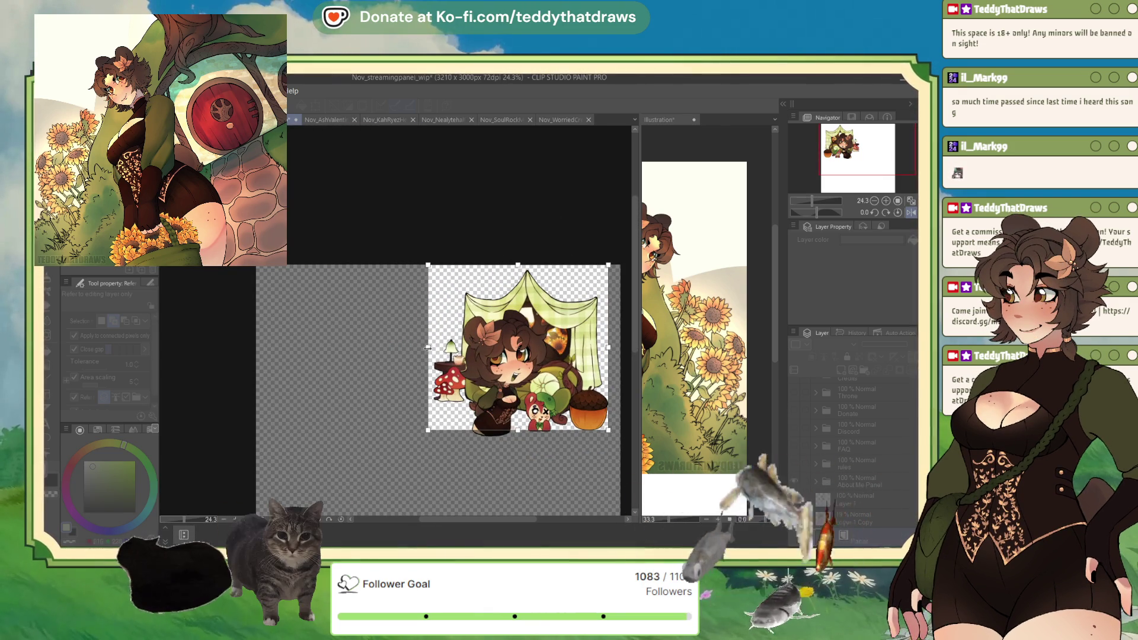
{"action": "scroll", "coordinate": [481, 334], "scroll_direction": "up", "scroll_amount": 2}
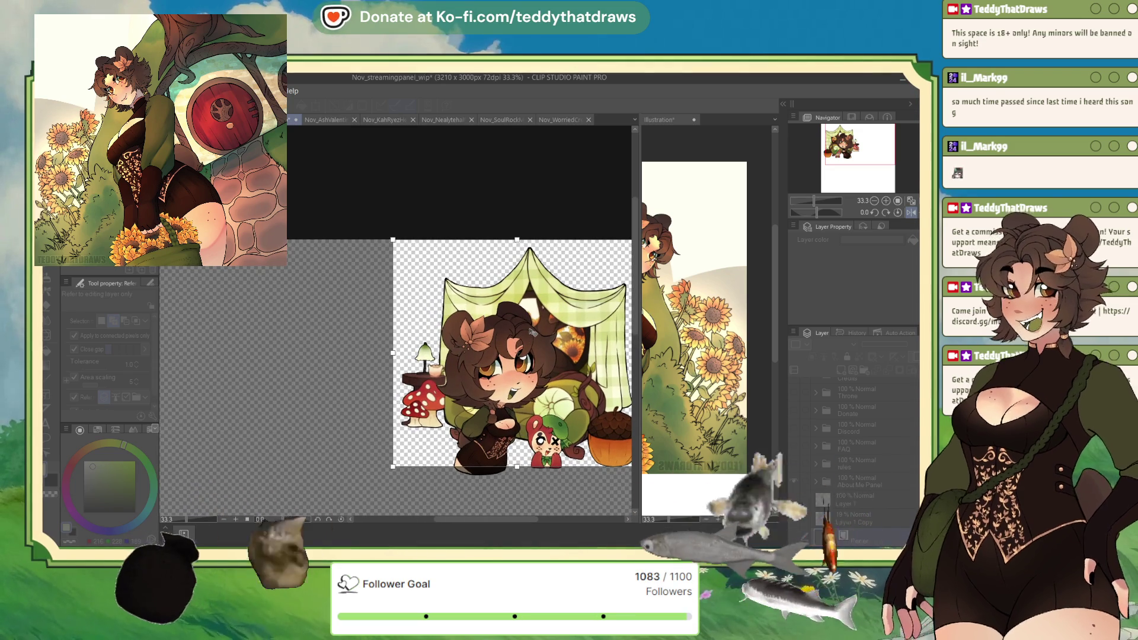
{"action": "left_click_drag", "start_coordinate": [516, 239], "coordinate": [517, 243]}
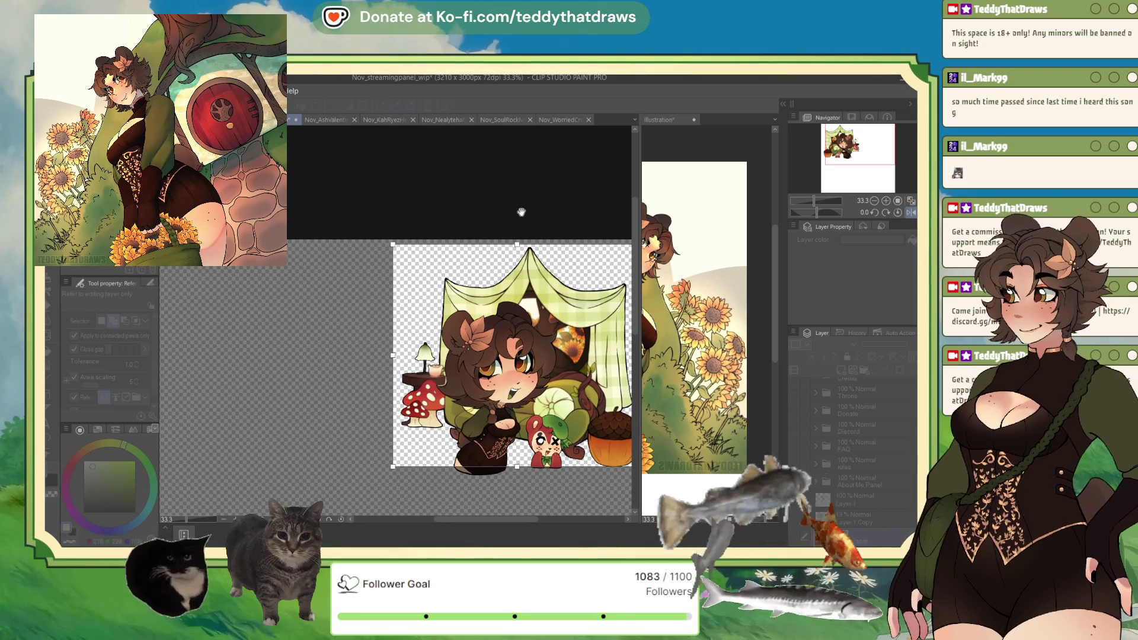
{"action": "left_click_drag", "start_coordinate": [394, 356], "coordinate": [397, 356]}
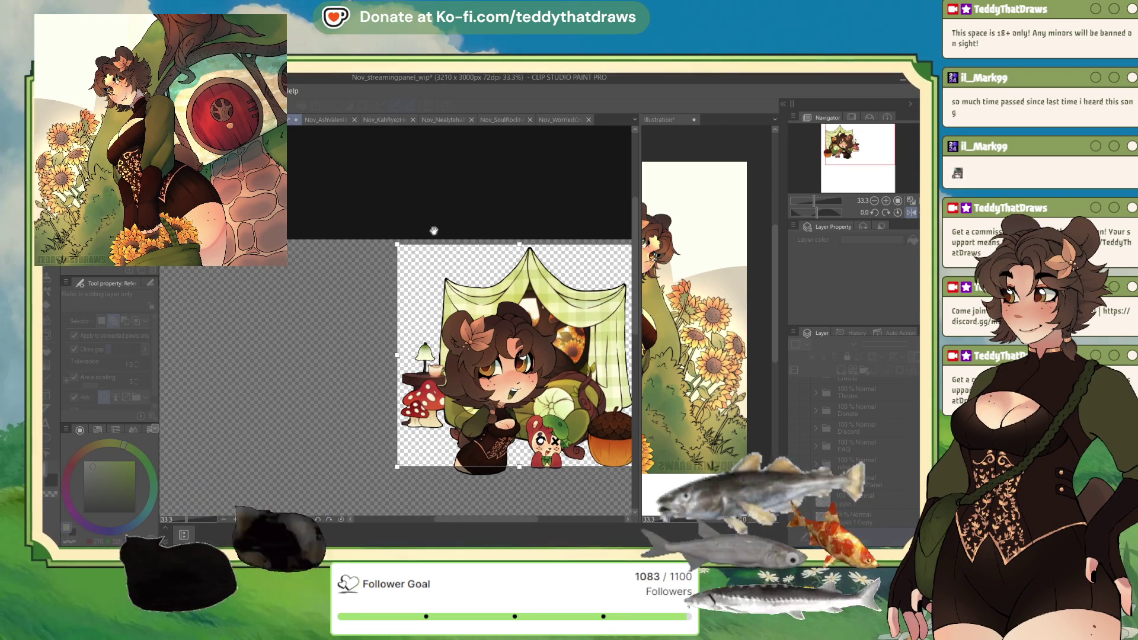
{"action": "key", "text": "Return"}
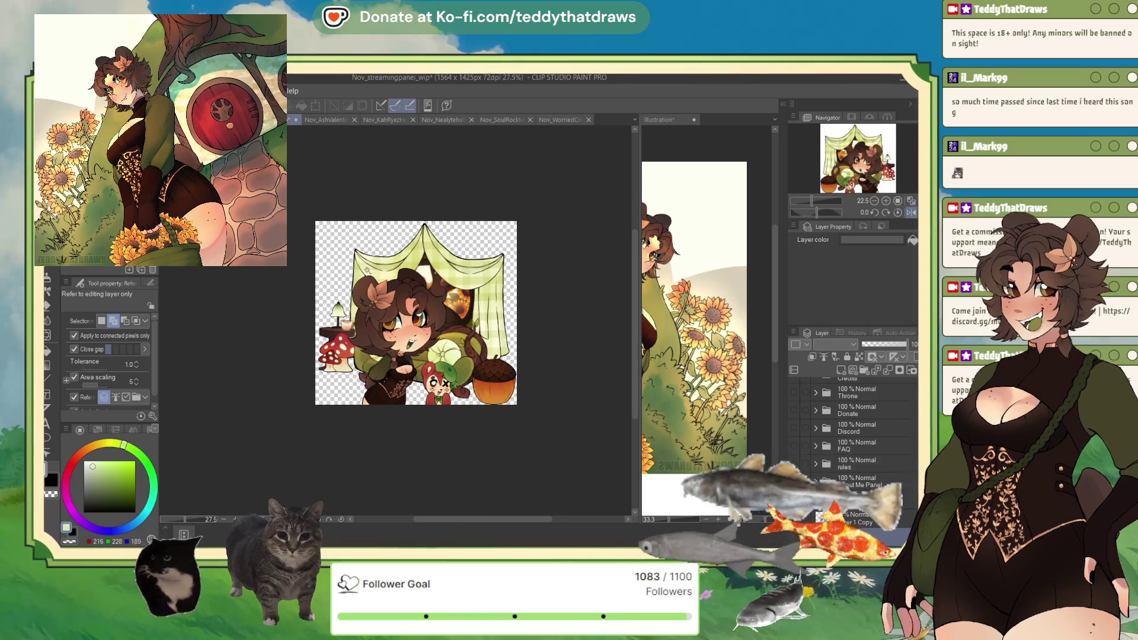
- Save the cropped panel as the PNG file Dec_StreamingPanelAbtMe_fin.png
{"action": "scroll", "coordinate": [446, 317], "scroll_direction": "up", "scroll_amount": 1}
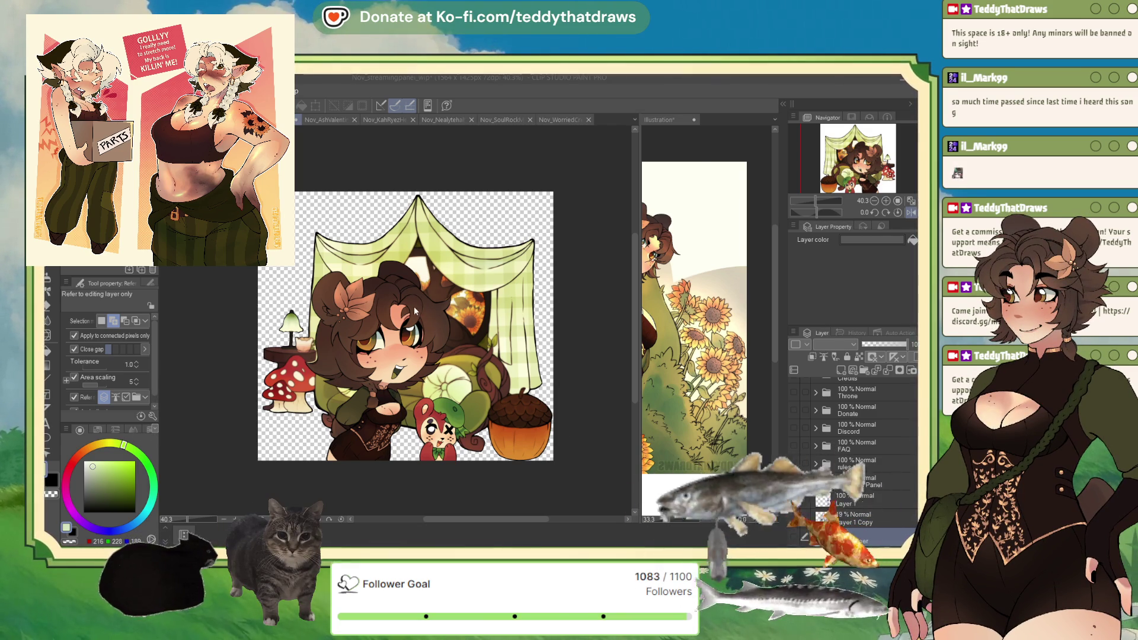
{"action": "key", "text": "Return"}
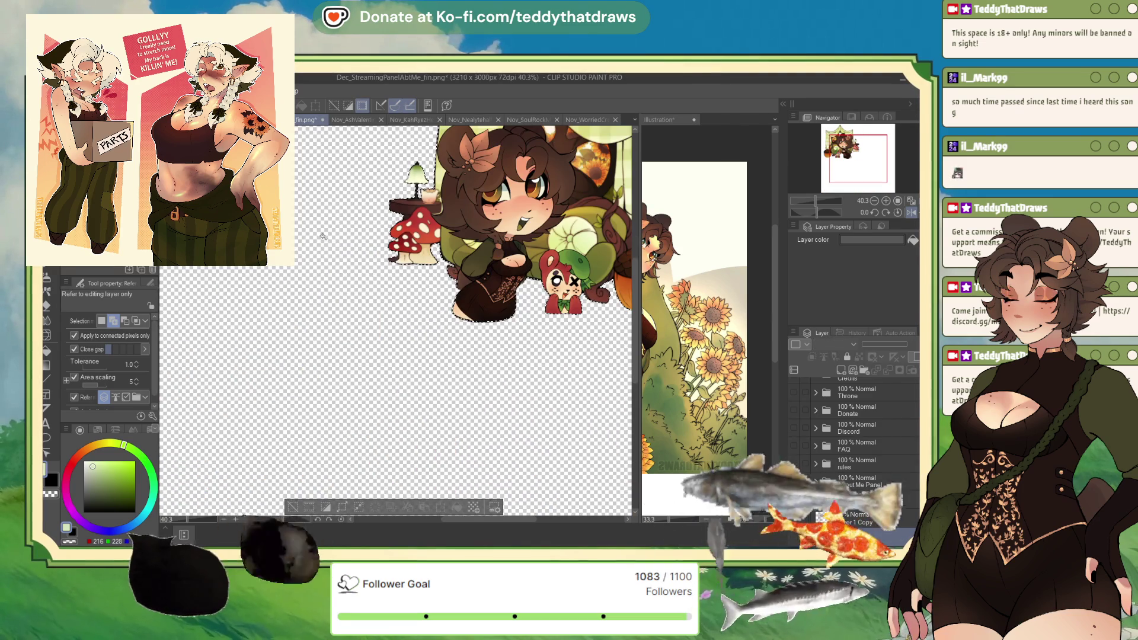
- Deselect with Ctrl+D and fill the transparent background behind the artwork with flat grey
{"action": "scroll", "coordinate": [301, 468], "scroll_direction": "down", "scroll_amount": 2}
{"action": "key", "text": "ctrl+d"}
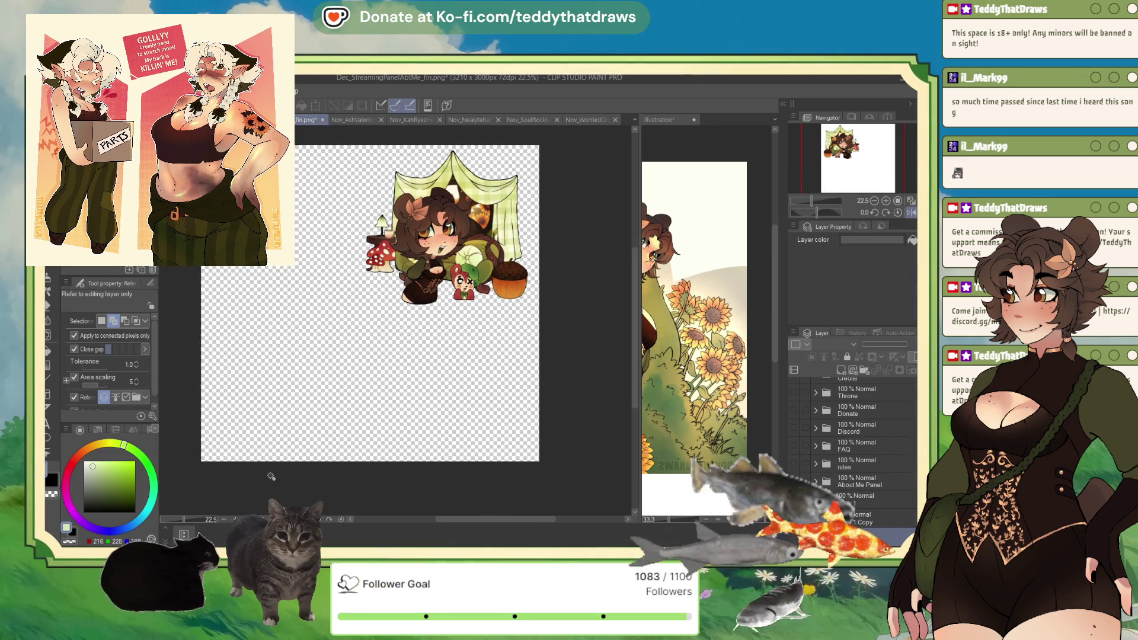
{"action": "scroll", "coordinate": [300, 468], "scroll_direction": "down", "scroll_amount": 1}
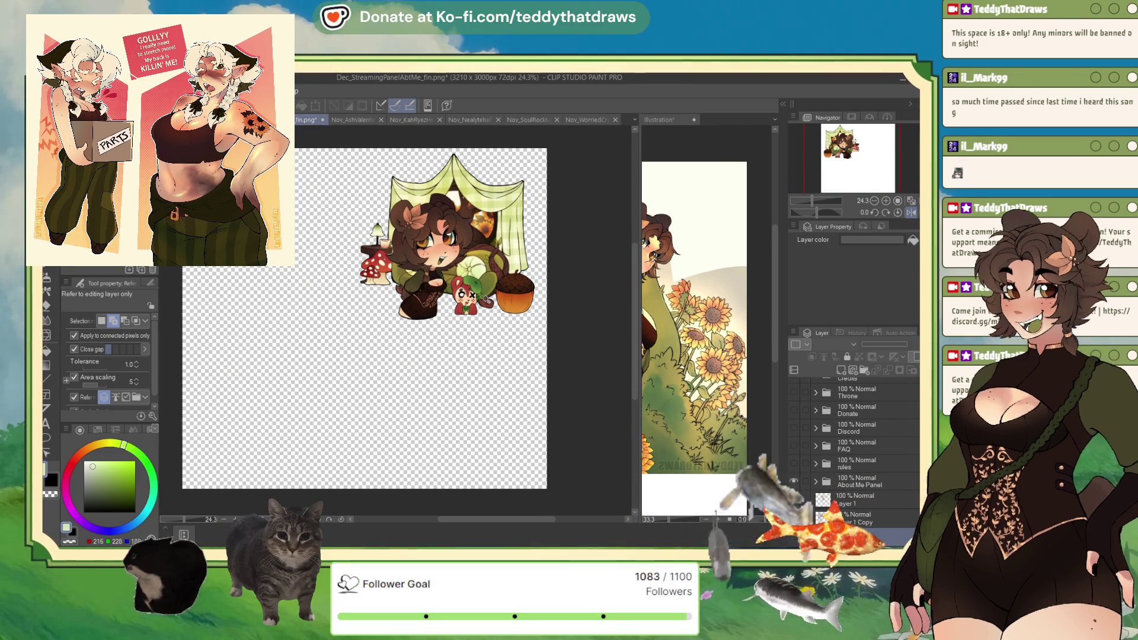
{"action": "left_click", "coordinate": [301, 468]}
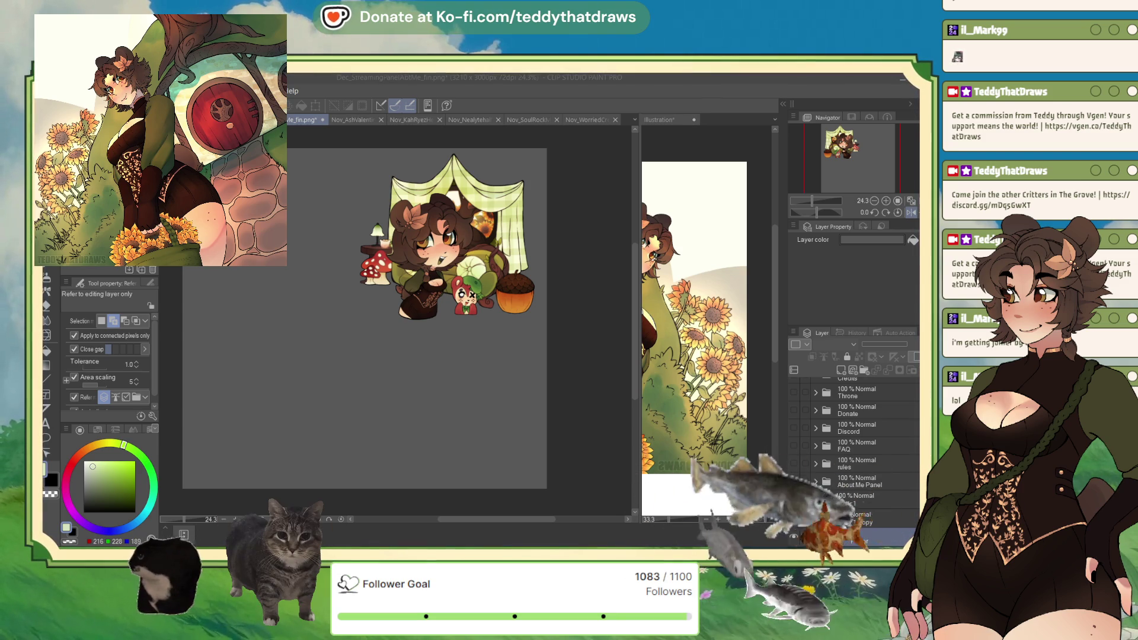
- Return the canvas view to unmirrored and show the rules panel folder, making it active
{"action": "scroll", "coordinate": [372, 324], "scroll_direction": "down", "scroll_amount": 1}
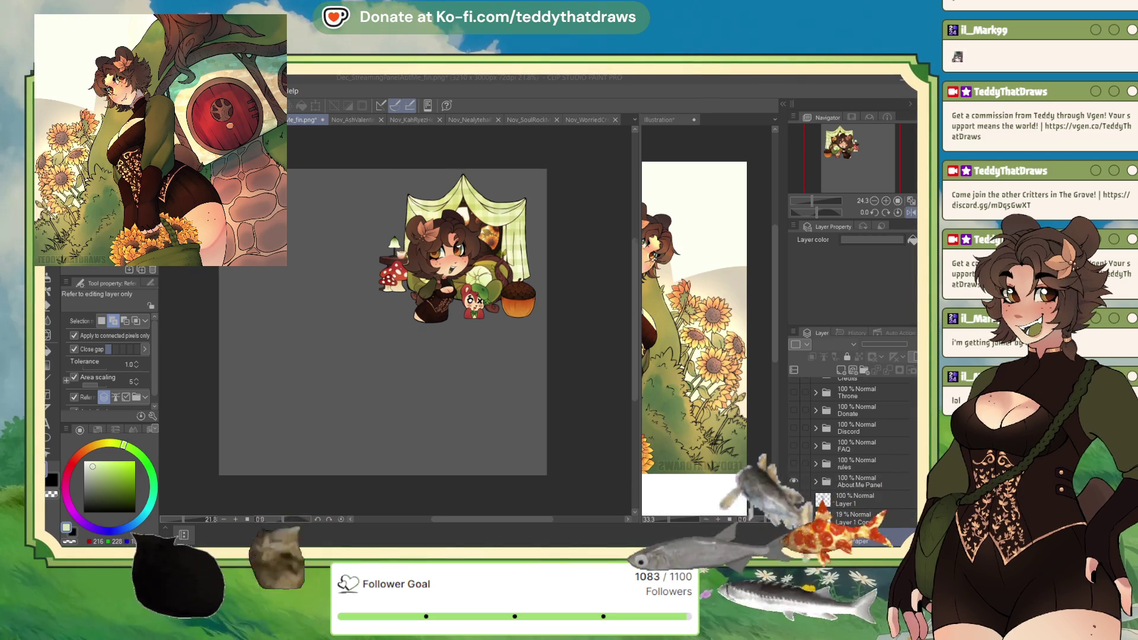
{"action": "key", "text": "h"}
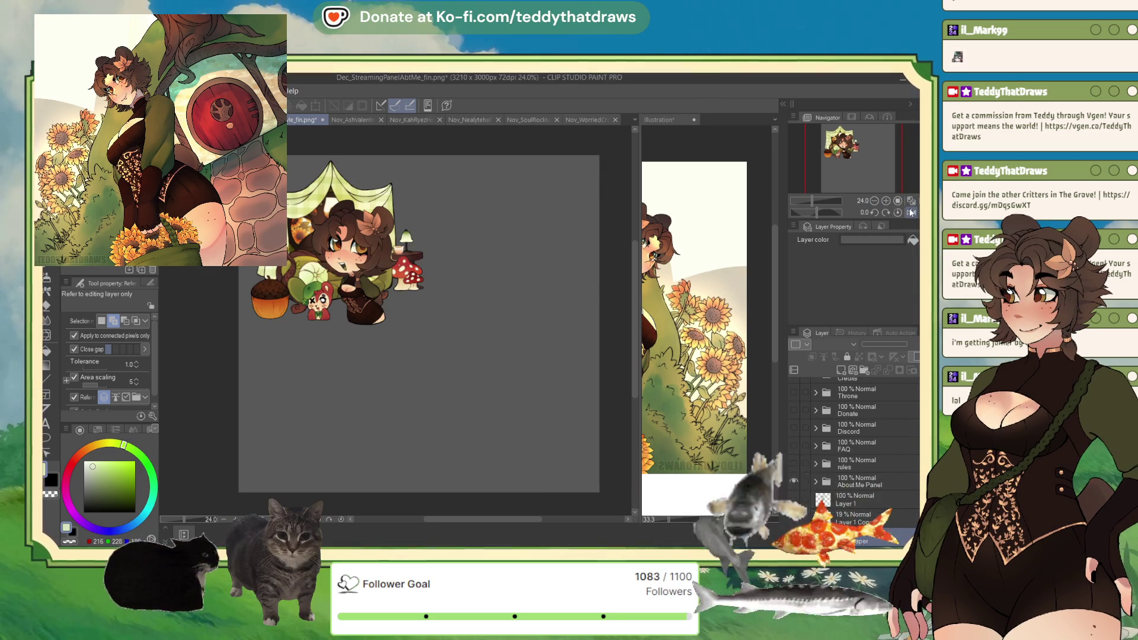
{"action": "key", "text": "ctrl+plus"}
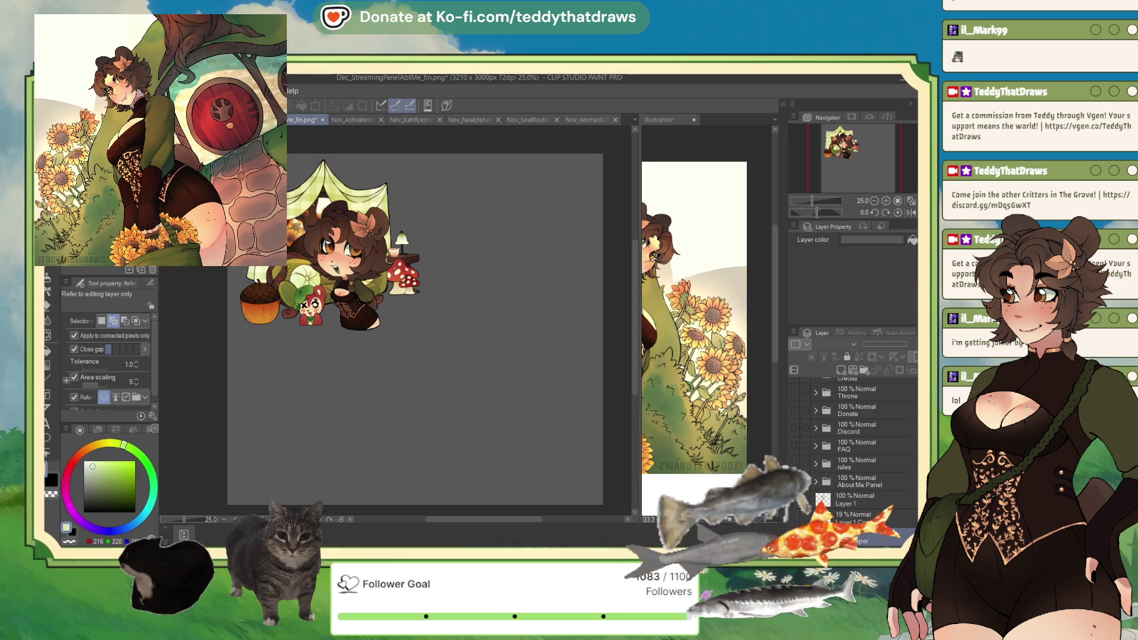
{"action": "left_click", "coordinate": [793, 463]}
{"action": "left_click", "coordinate": [828, 464]}
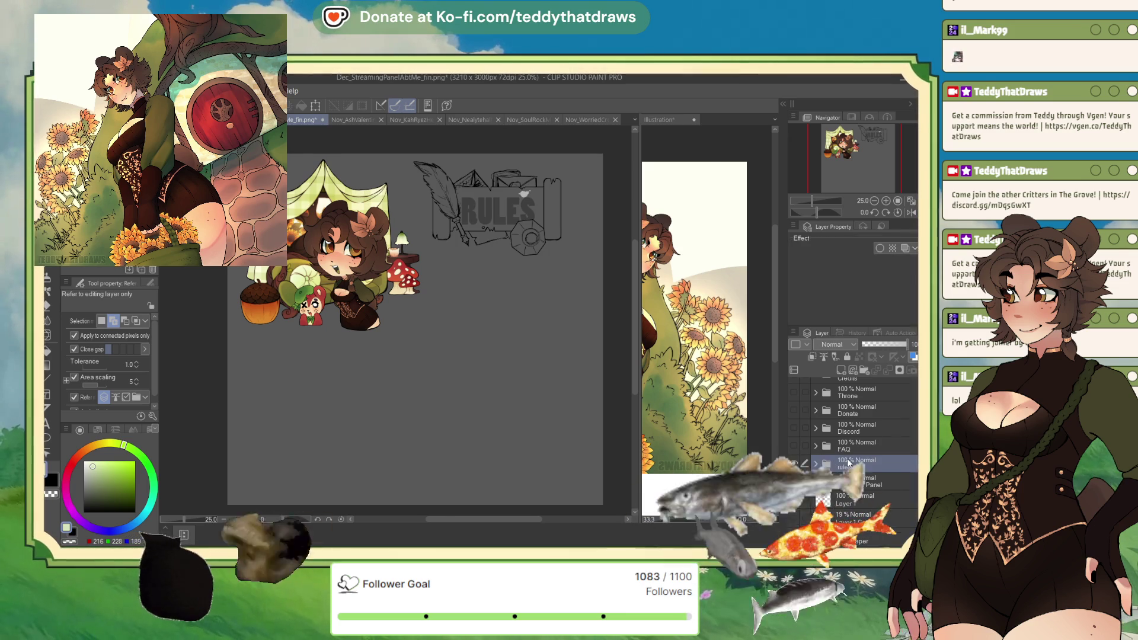
- Show the FAQ, Discord and Donate panel drawings
{"action": "scroll", "coordinate": [474, 255], "scroll_direction": "down", "scroll_amount": 1}
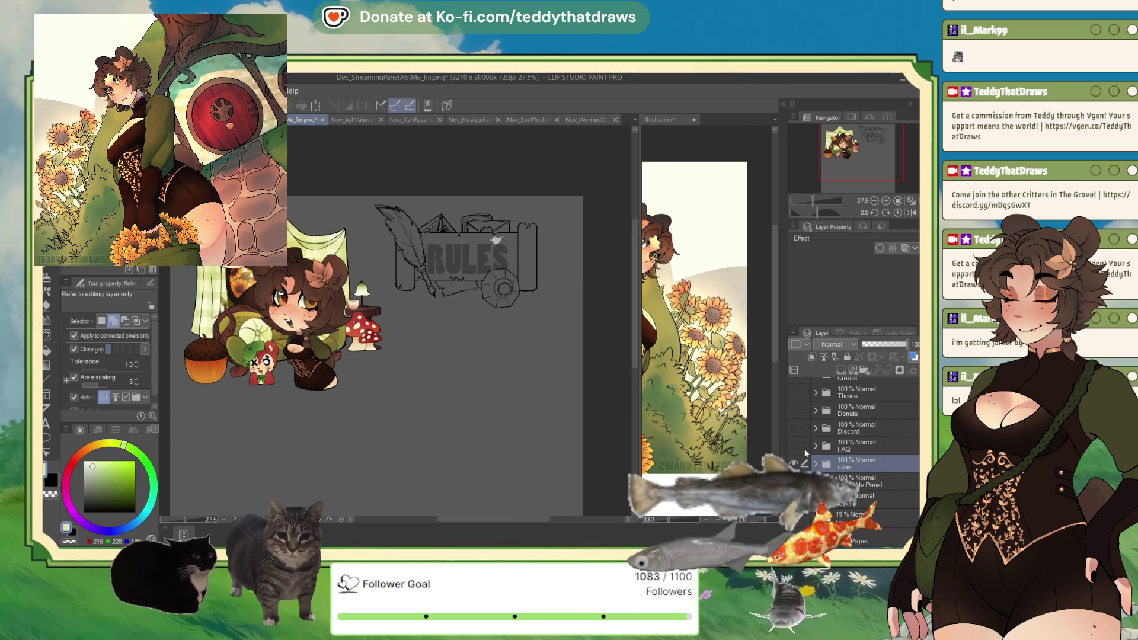
{"action": "scroll", "coordinate": [468, 260], "scroll_direction": "down", "scroll_amount": 2}
{"action": "scroll", "coordinate": [456, 267], "scroll_direction": "up", "scroll_amount": 2}
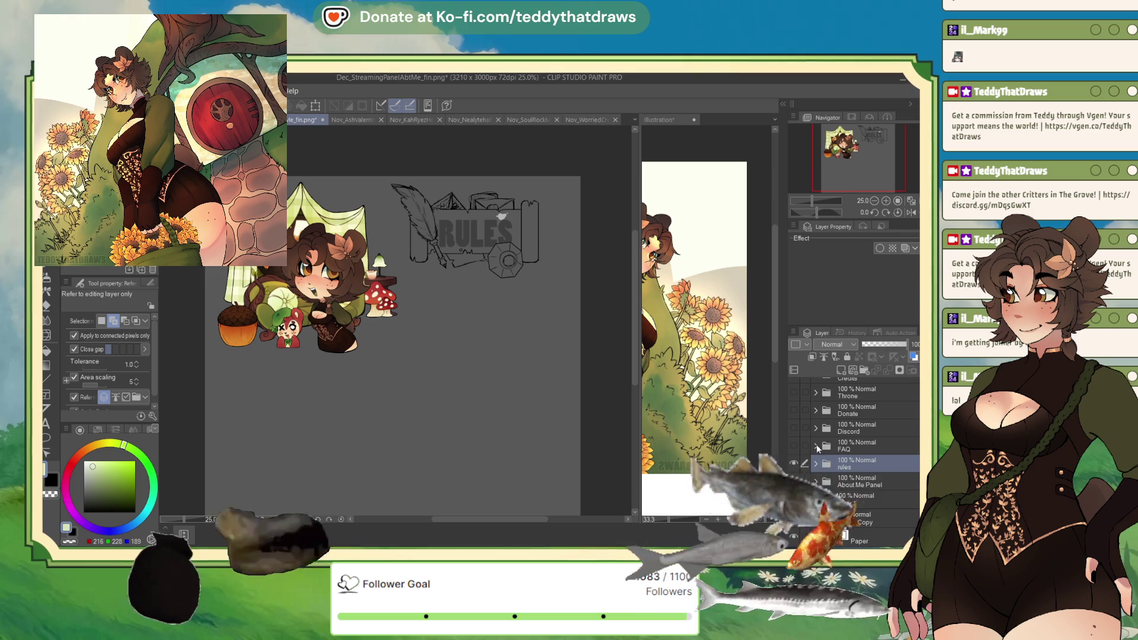
{"action": "left_click", "coordinate": [793, 445]}
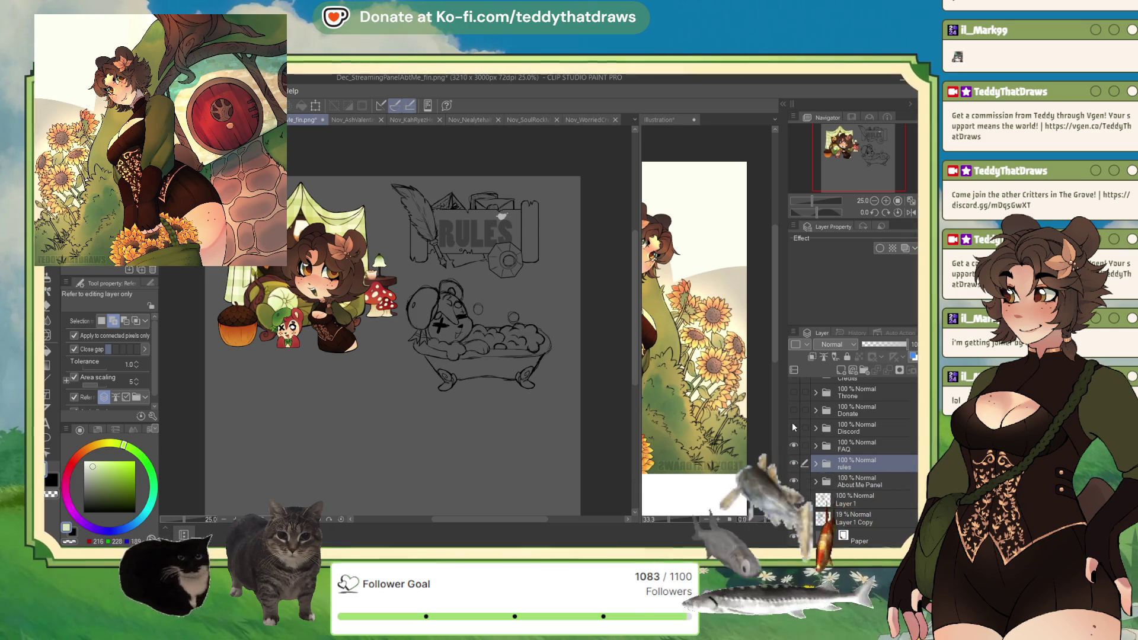
{"action": "left_click", "coordinate": [793, 427]}
{"action": "left_click", "coordinate": [793, 410]}
{"action": "scroll", "coordinate": [495, 370], "scroll_direction": "down", "scroll_amount": 1}
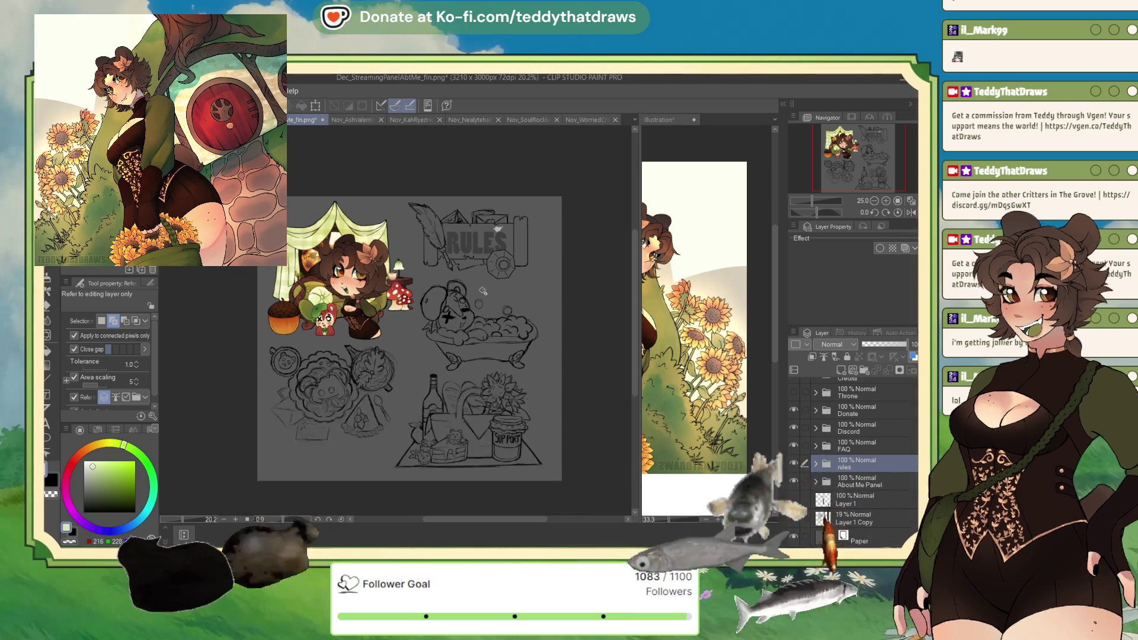
- Switch windows and close the finished About Me panel file
{"action": "scroll", "coordinate": [494, 370], "scroll_direction": "up", "scroll_amount": 1}
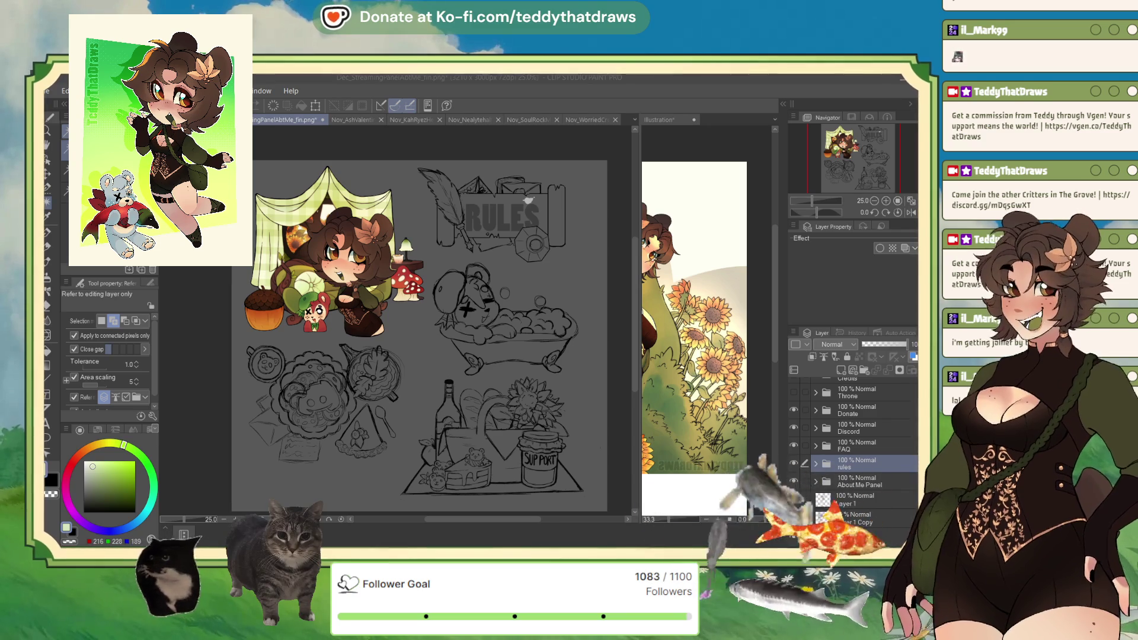
{"action": "key", "text": "alt+Tab"}
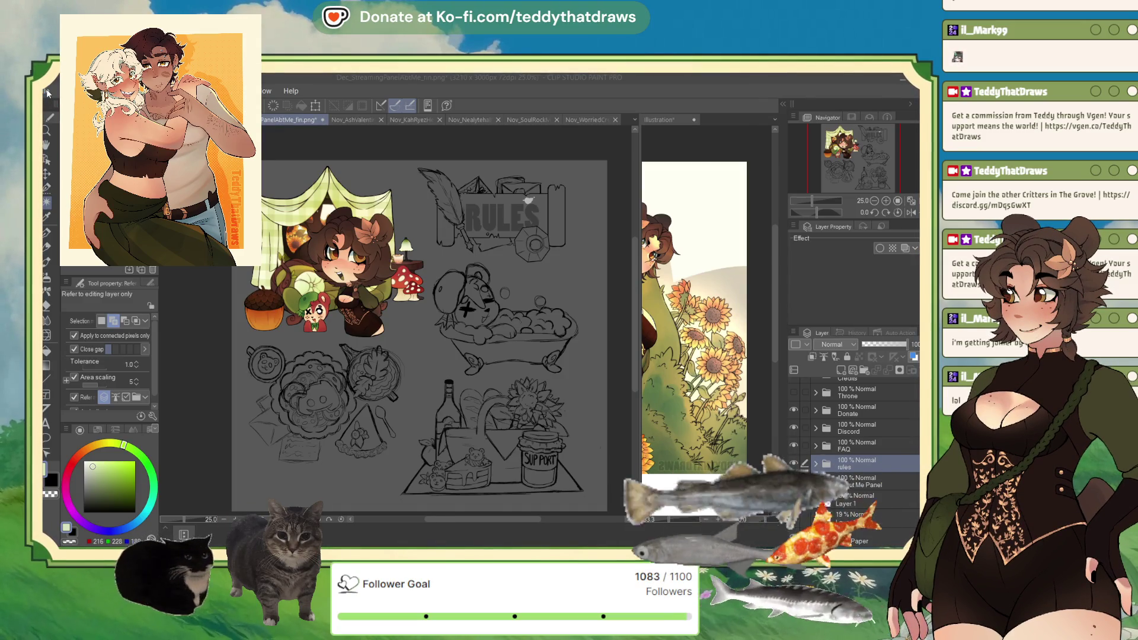
{"action": "key", "text": "ctrl+w"}
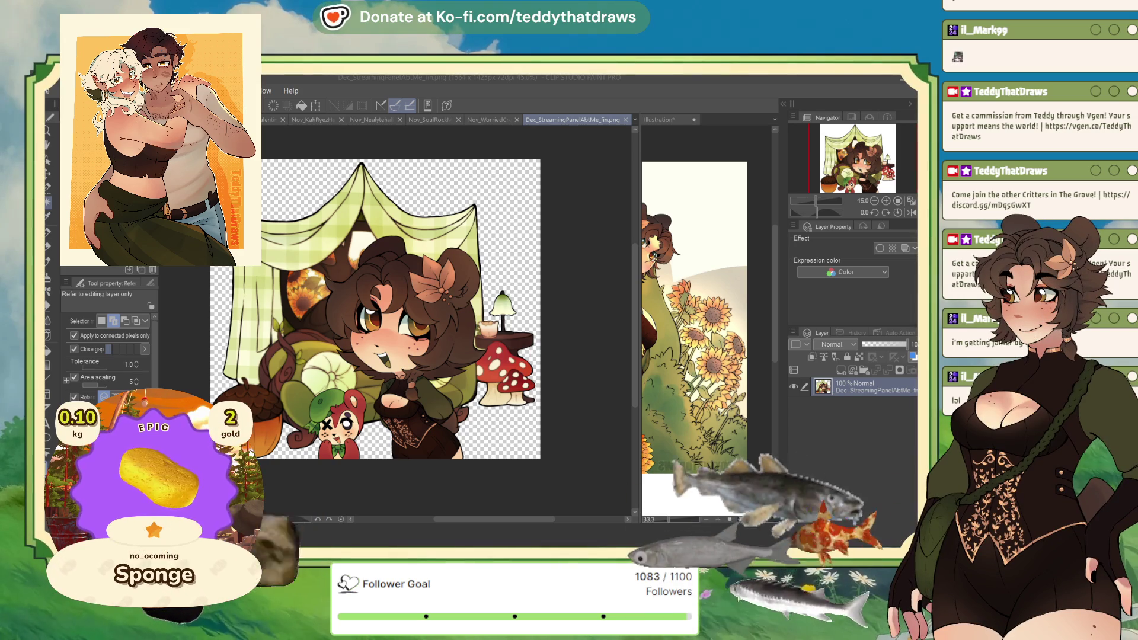
- Paste the demon-girl image as Layer 1, hide it, and select the bear-girl panel layer
{"action": "left_click", "coordinate": [596, 448]}
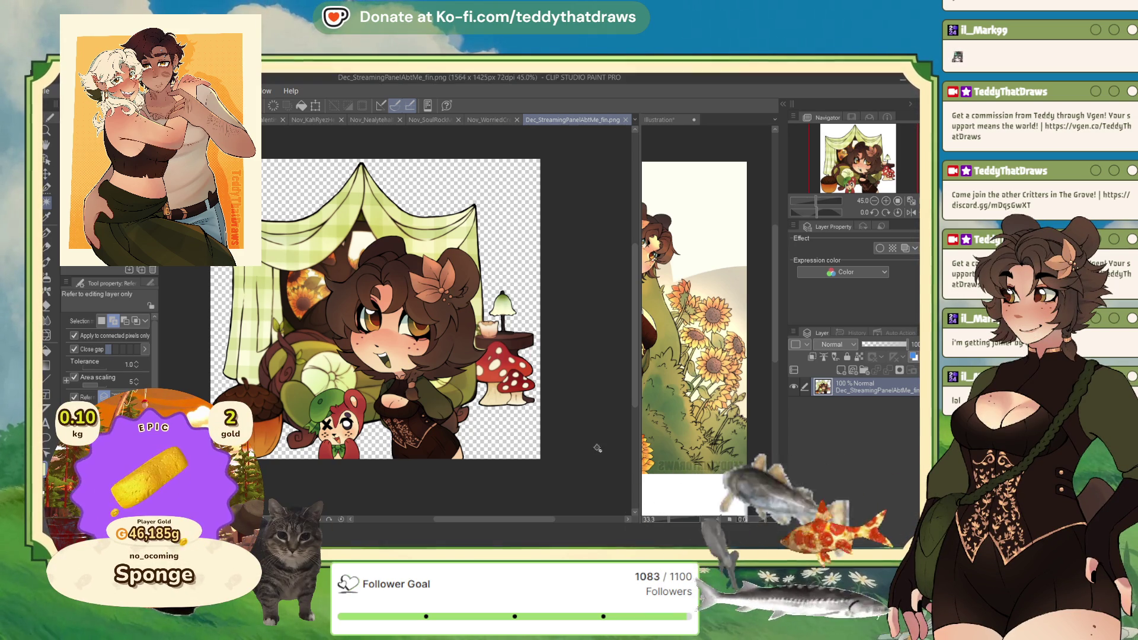
{"action": "key", "text": "ctrl+v"}
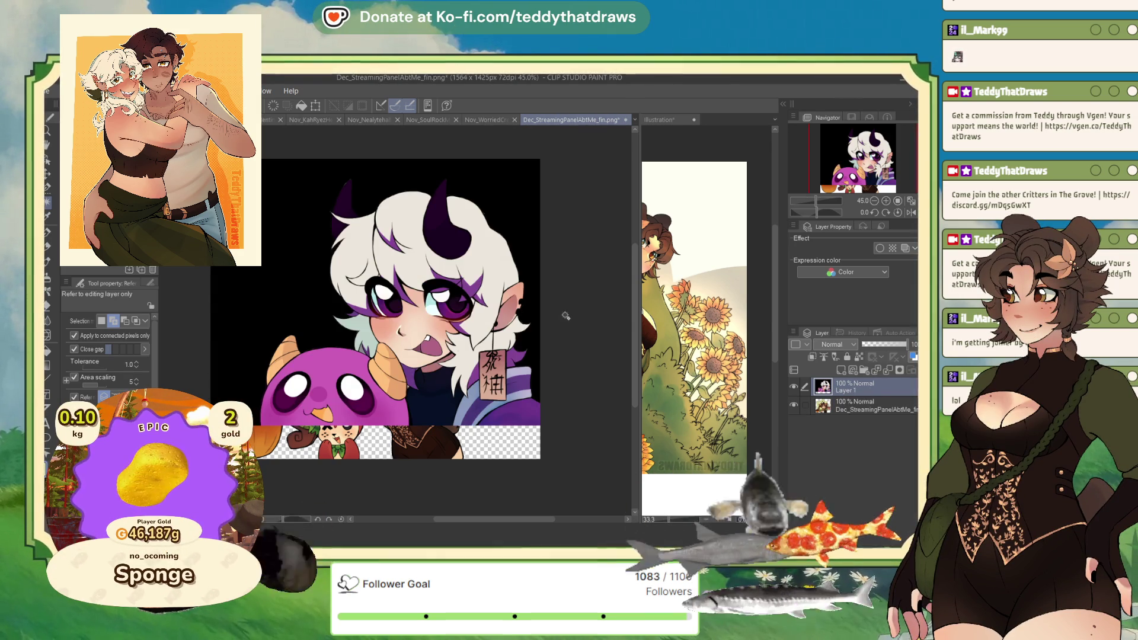
{"action": "scroll", "coordinate": [565, 315], "scroll_direction": "down", "scroll_amount": 5}
{"action": "scroll", "coordinate": [503, 323], "scroll_direction": "up", "scroll_amount": 1}
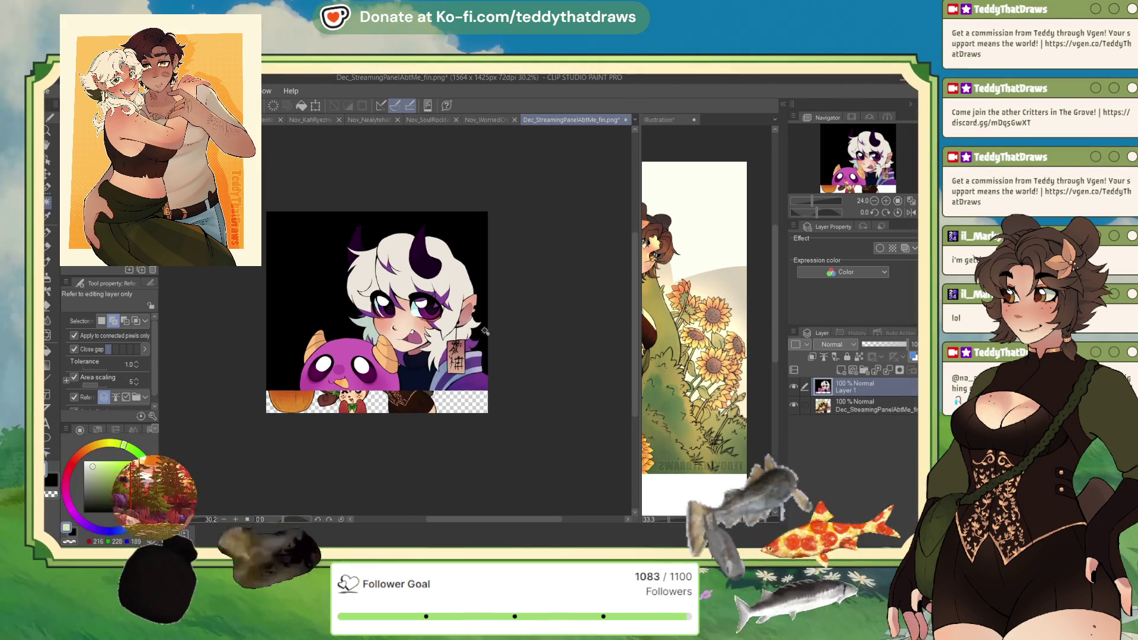
{"action": "scroll", "coordinate": [445, 365], "scroll_direction": "up", "scroll_amount": 1}
{"action": "scroll", "coordinate": [379, 336], "scroll_direction": "down", "scroll_amount": 1}
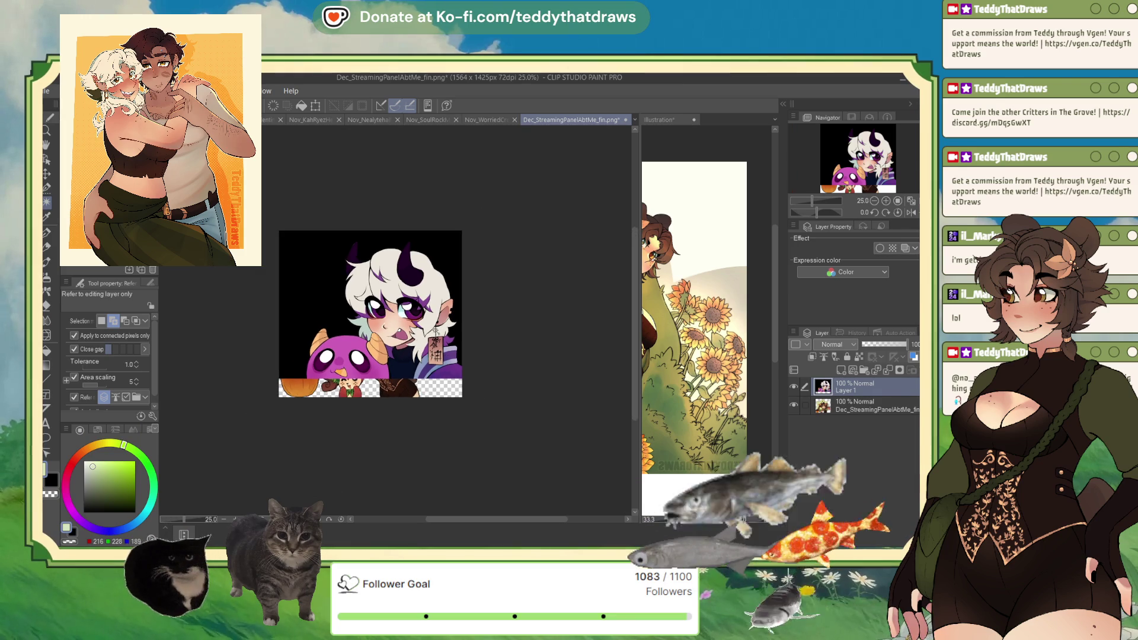
{"action": "scroll", "coordinate": [407, 375], "scroll_direction": "up", "scroll_amount": 3}
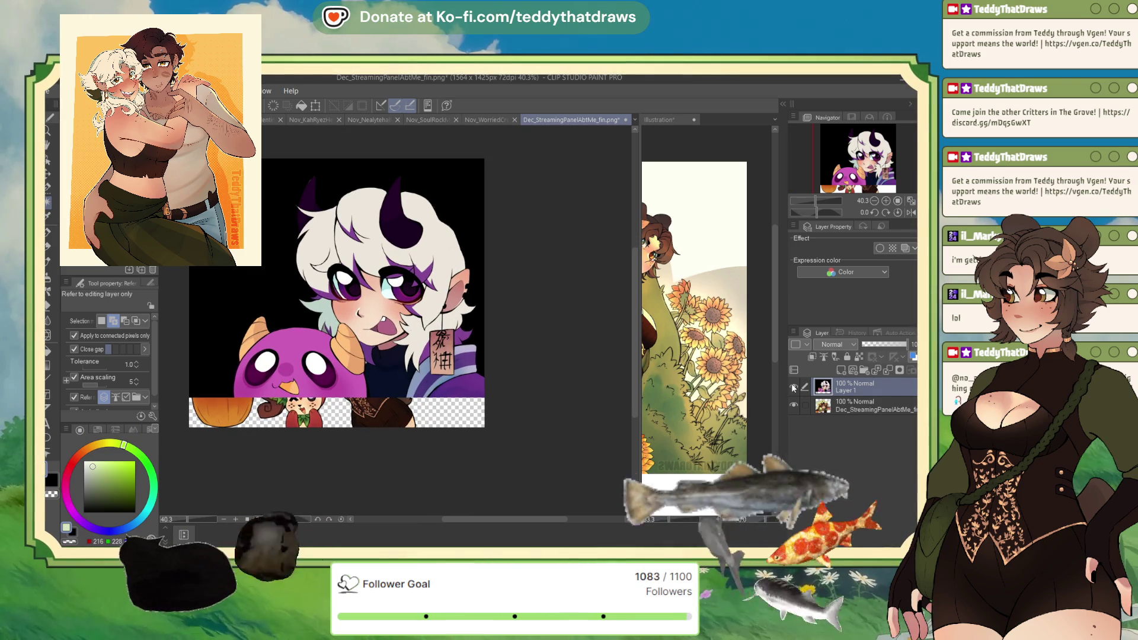
{"action": "left_click", "coordinate": [793, 386]}
{"action": "left_click", "coordinate": [833, 408]}
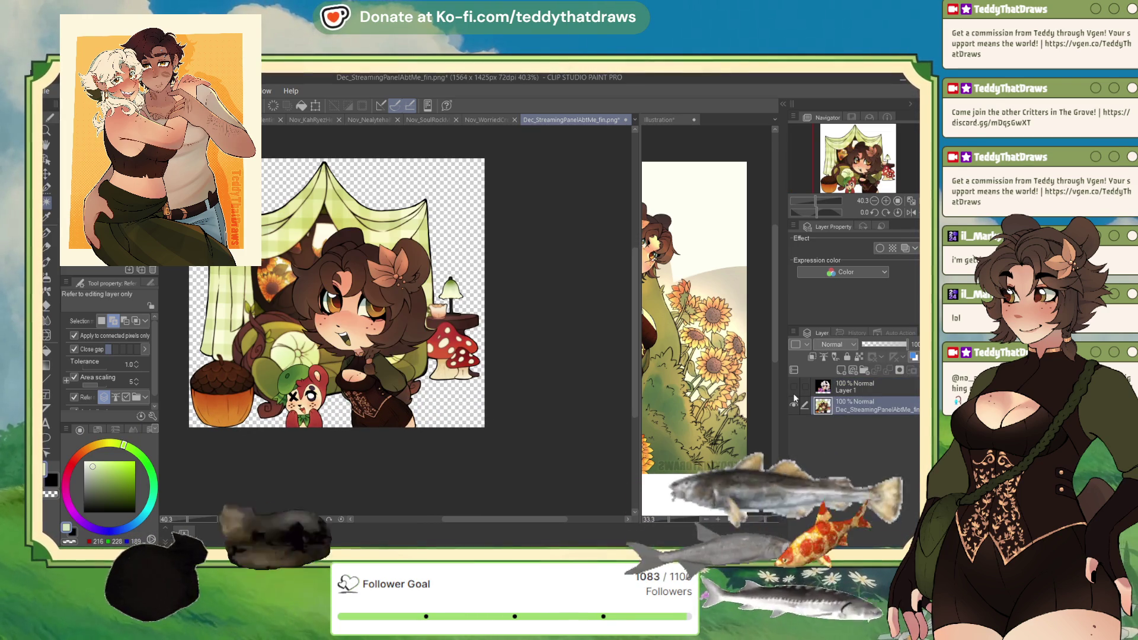
- Scale the bear-girl panel layer down to 83% and commit the transform
{"action": "key", "text": "ctrl+t"}
{"action": "left_click_drag", "start_coordinate": [335, 161], "coordinate": [334, 206]}
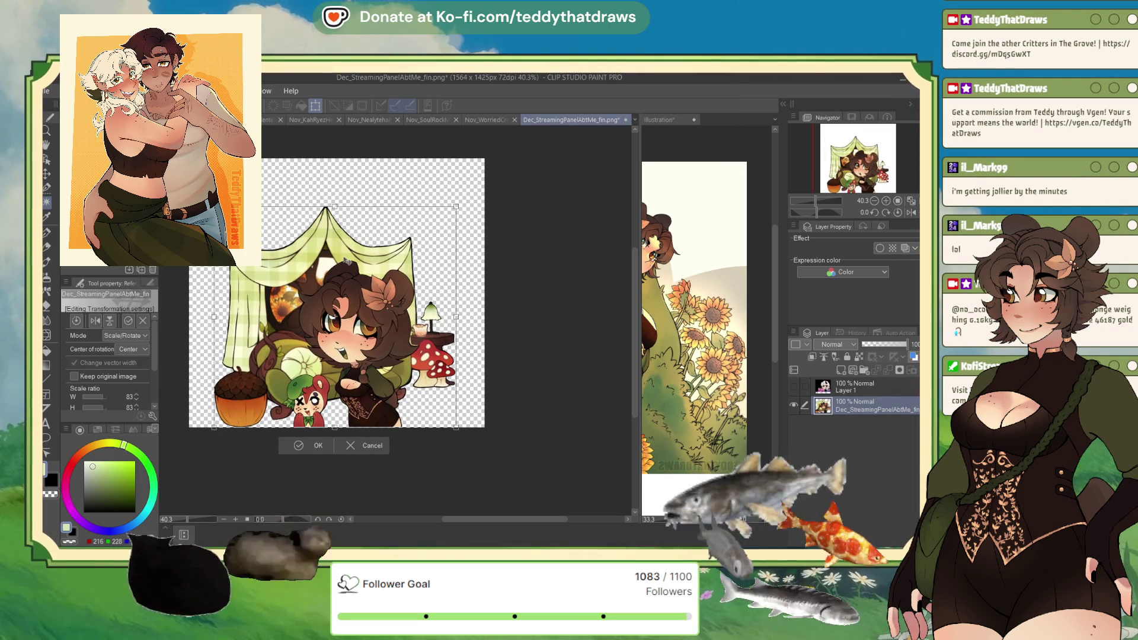
{"action": "scroll", "coordinate": [379, 436], "scroll_direction": "up", "scroll_amount": 5}
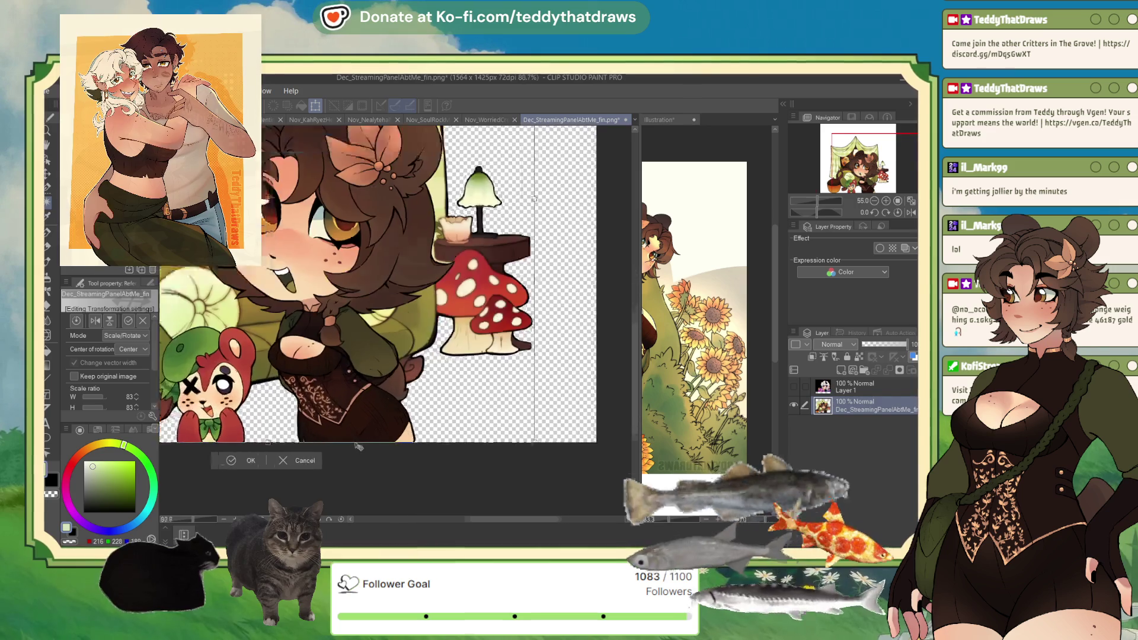
{"action": "left_click_drag", "start_coordinate": [388, 440], "coordinate": [388, 440]}
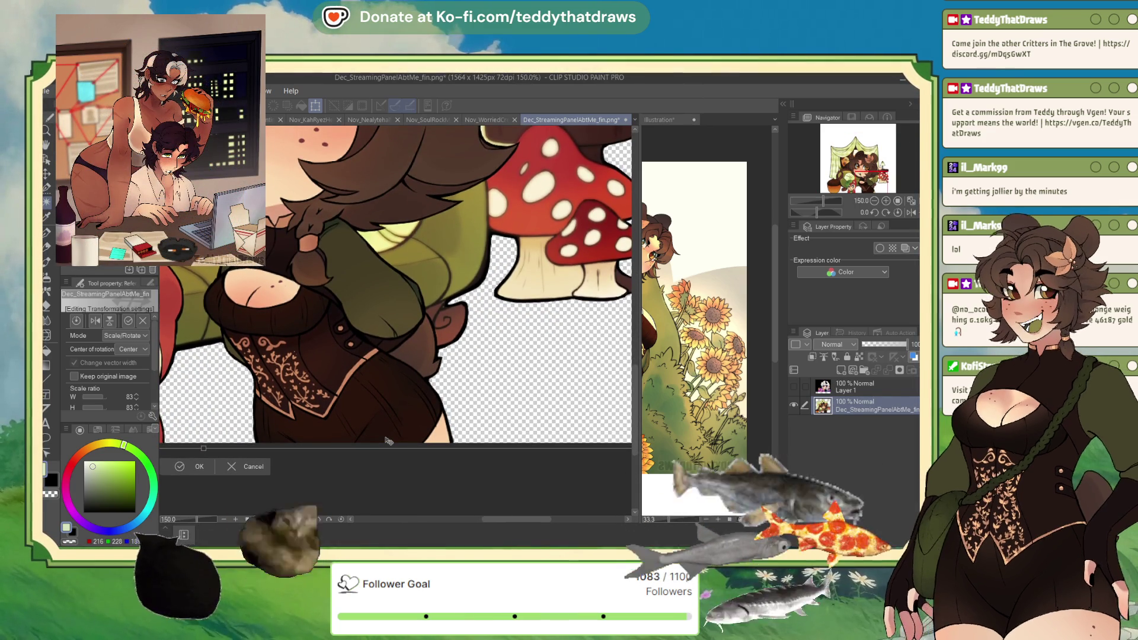
{"action": "scroll", "coordinate": [517, 380], "scroll_direction": "down", "scroll_amount": 4}
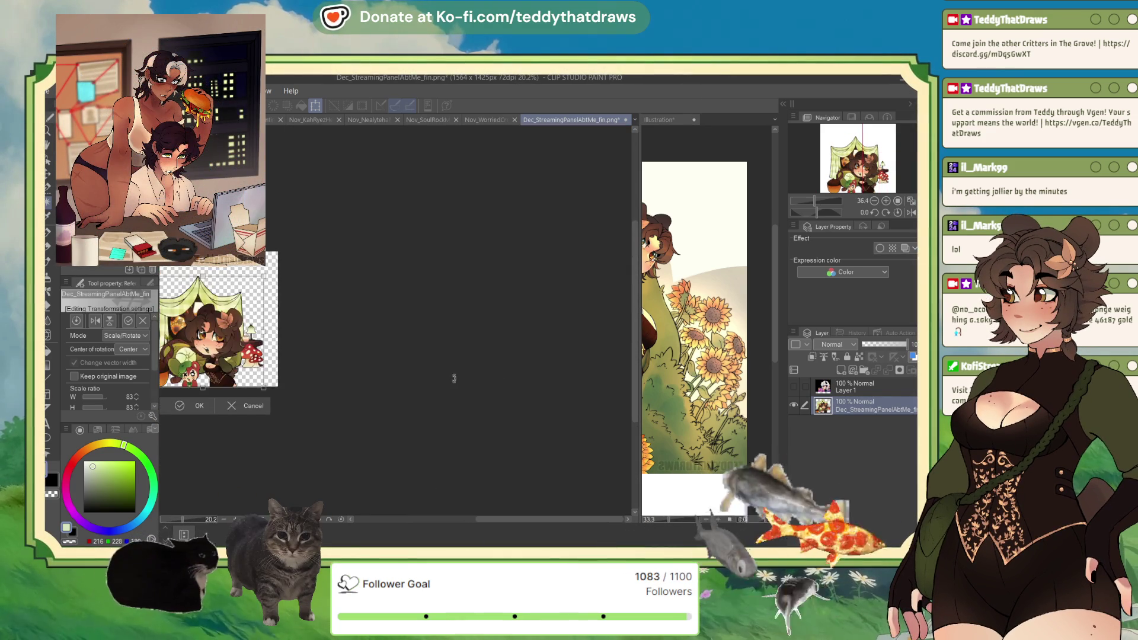
{"action": "scroll", "coordinate": [452, 378], "scroll_direction": "down", "scroll_amount": 5}
{"action": "scroll", "coordinate": [240, 421], "scroll_direction": "up", "scroll_amount": 3}
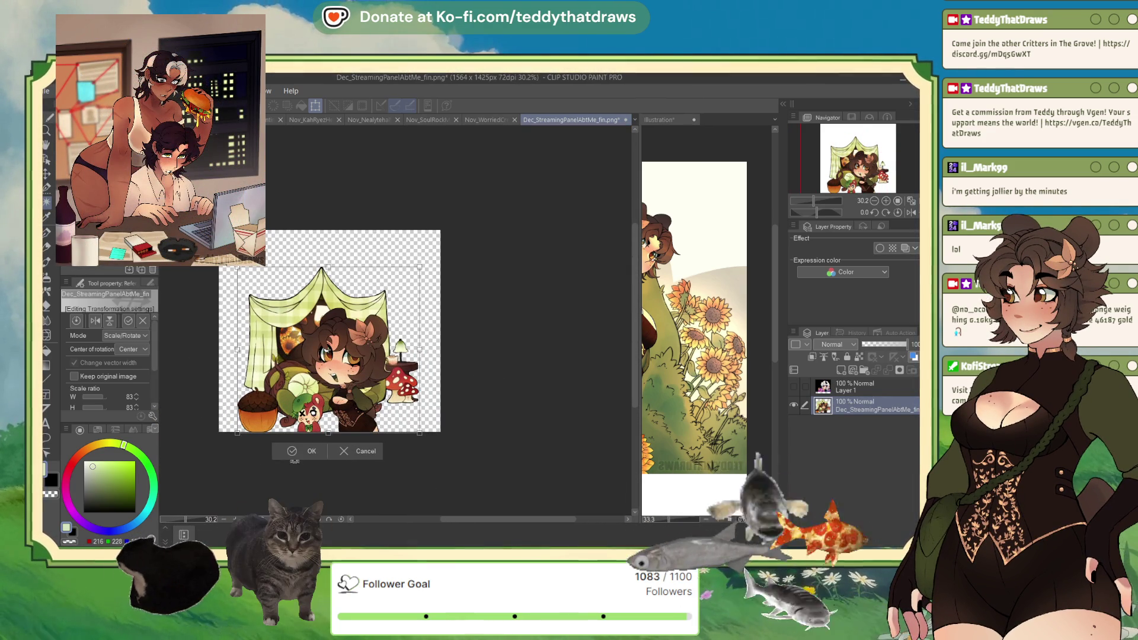
{"action": "left_click", "coordinate": [302, 451]}
- Nudge the artwork up and back down a few pixels, then commit its position
{"action": "scroll", "coordinate": [270, 407], "scroll_direction": "up", "scroll_amount": 2}
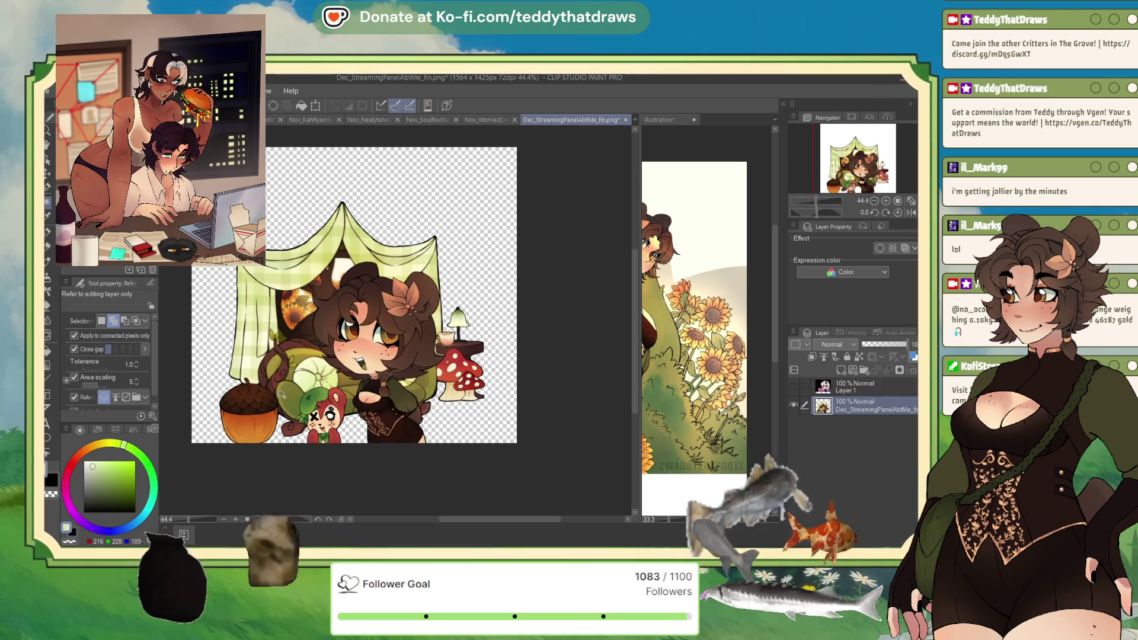
{"action": "scroll", "coordinate": [270, 407], "scroll_direction": "down", "scroll_amount": 3}
{"action": "left_click", "coordinate": [314, 105]}
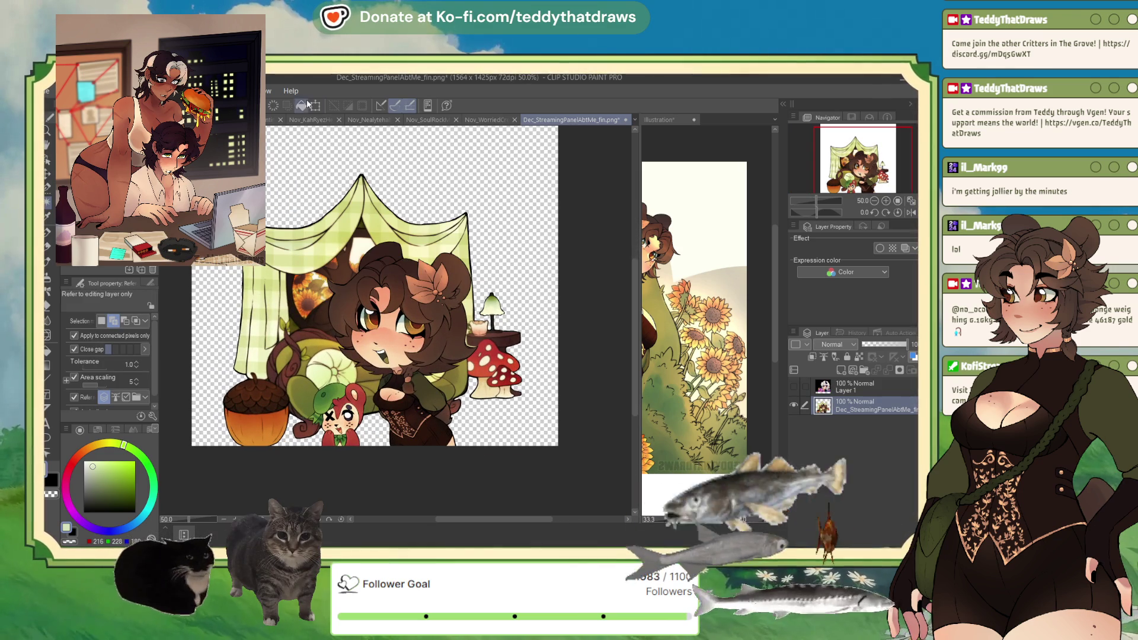
{"action": "key", "text": "Up"}
{"action": "key", "text": "Up"}
{"action": "key", "text": "Up"}
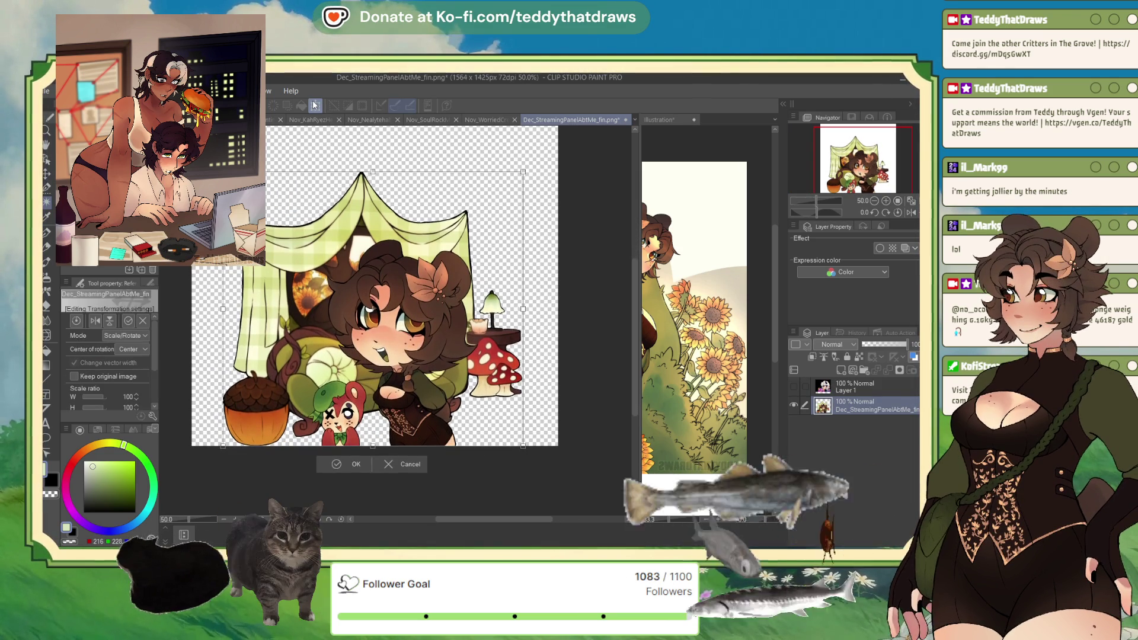
{"action": "key", "text": "Down"}
{"action": "key", "text": "Down"}
{"action": "key", "text": "Down"}
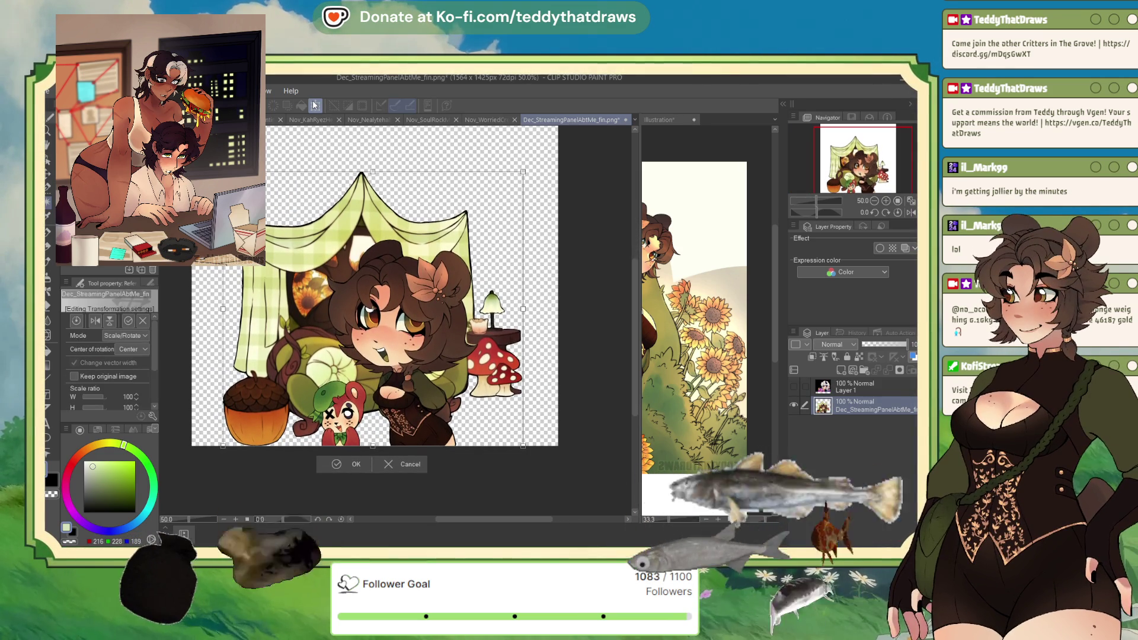
{"action": "left_click", "coordinate": [338, 460]}
- Switch to the G-pen, reveal Layer 1, then select and delete it
{"action": "scroll", "coordinate": [338, 460], "scroll_direction": "up", "scroll_amount": 3}
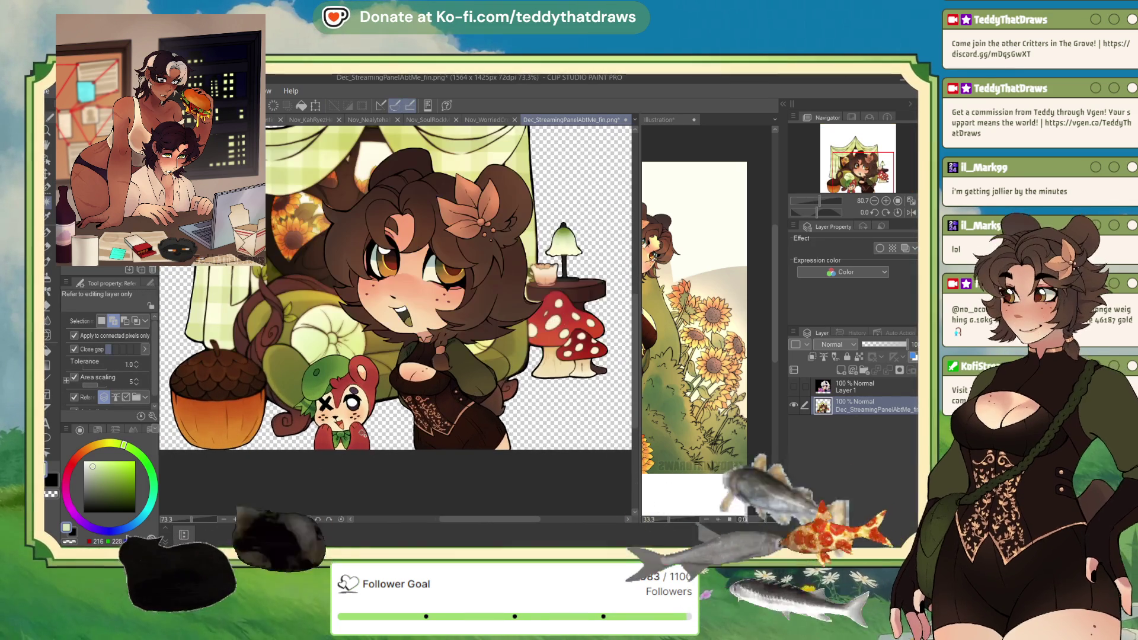
{"action": "left_click", "coordinate": [48, 232]}
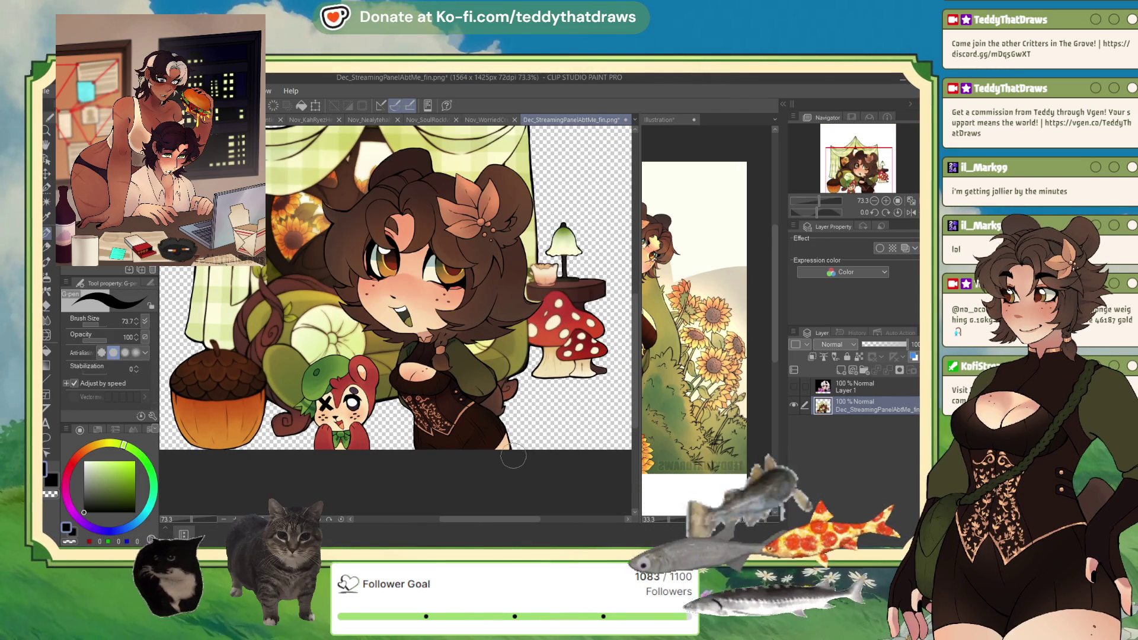
{"action": "left_click", "coordinate": [793, 386]}
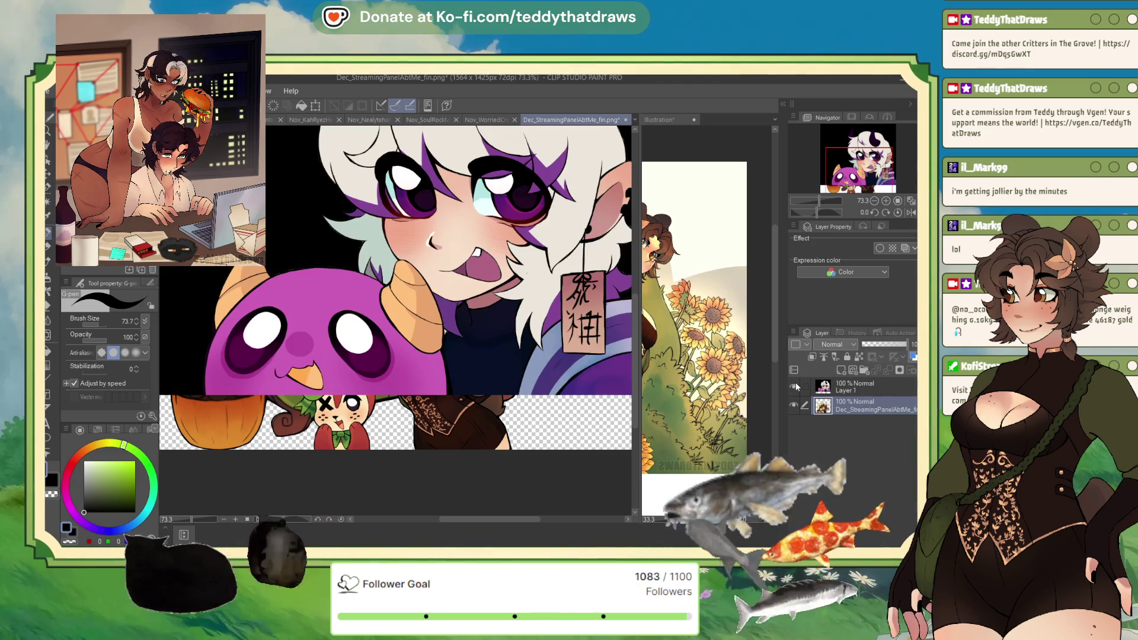
{"action": "scroll", "coordinate": [402, 278], "scroll_direction": "down", "scroll_amount": 3}
{"action": "left_click", "coordinate": [906, 384]}
{"action": "key", "text": "Delete"}
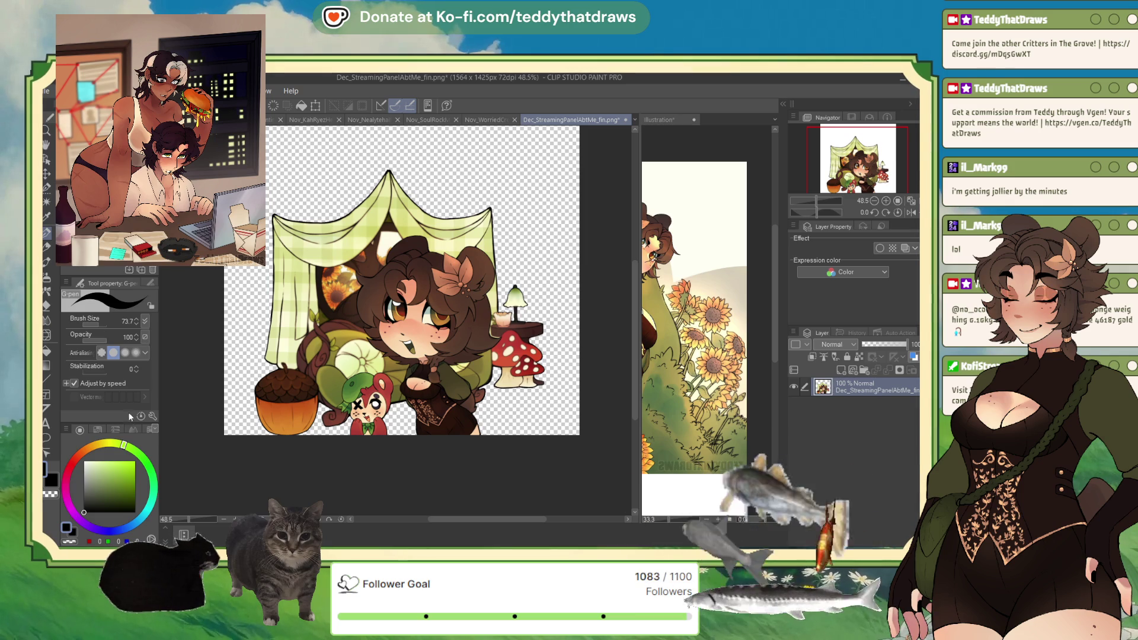
- Pull the right, left and top canvas edges in to the artwork and apply the 1343x1193 size
{"action": "key", "text": "ctrl+t"}
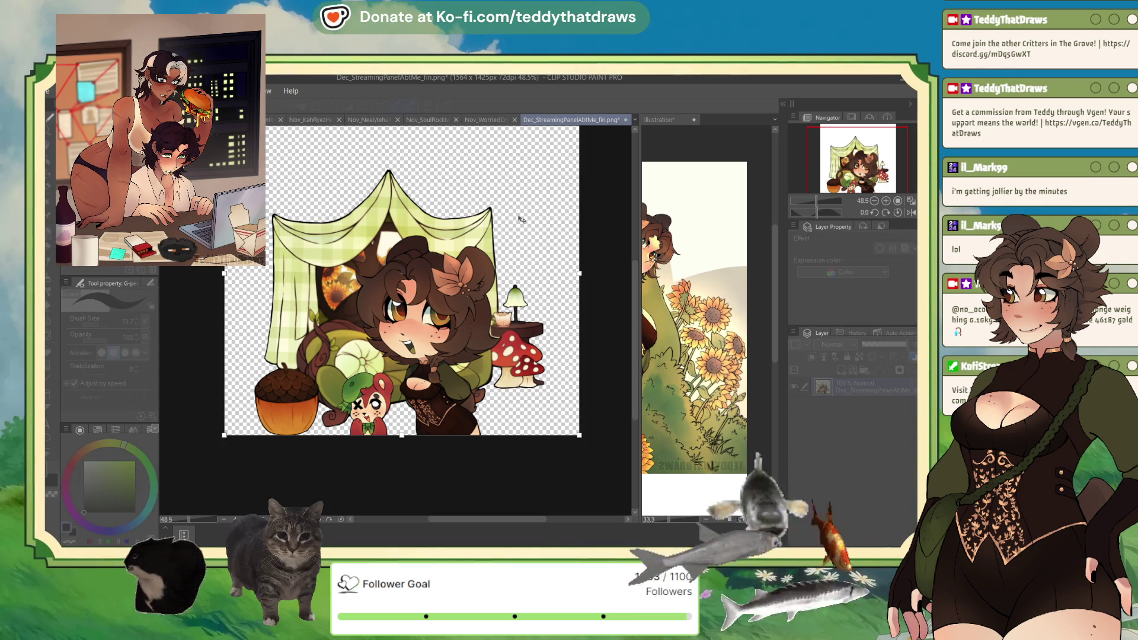
{"action": "scroll", "coordinate": [522, 220], "scroll_direction": "down", "scroll_amount": 1}
{"action": "left_click_drag", "start_coordinate": [608, 314], "coordinate": [584, 317]}
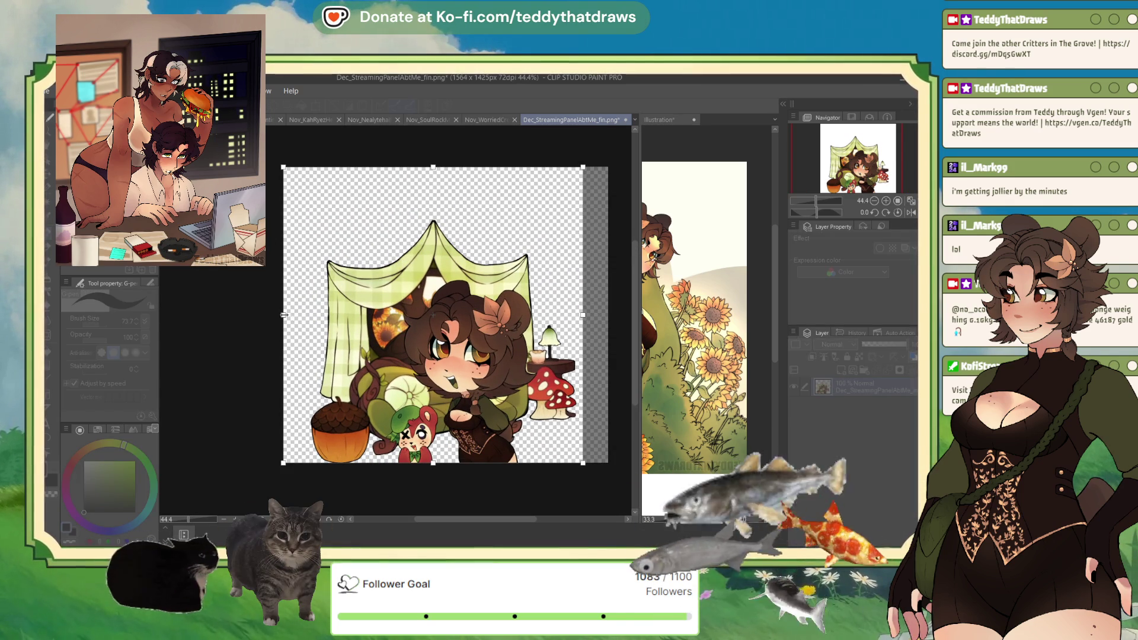
{"action": "left_click_drag", "start_coordinate": [284, 315], "coordinate": [303, 315]}
{"action": "left_click_drag", "start_coordinate": [443, 168], "coordinate": [442, 215]}
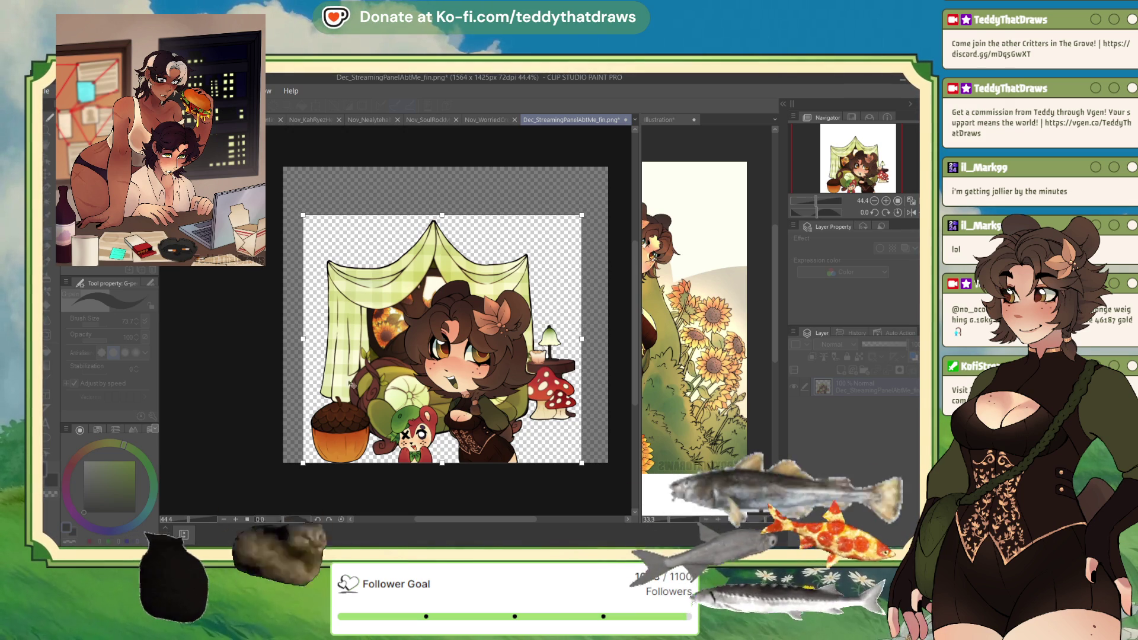
{"action": "key", "text": "Return"}
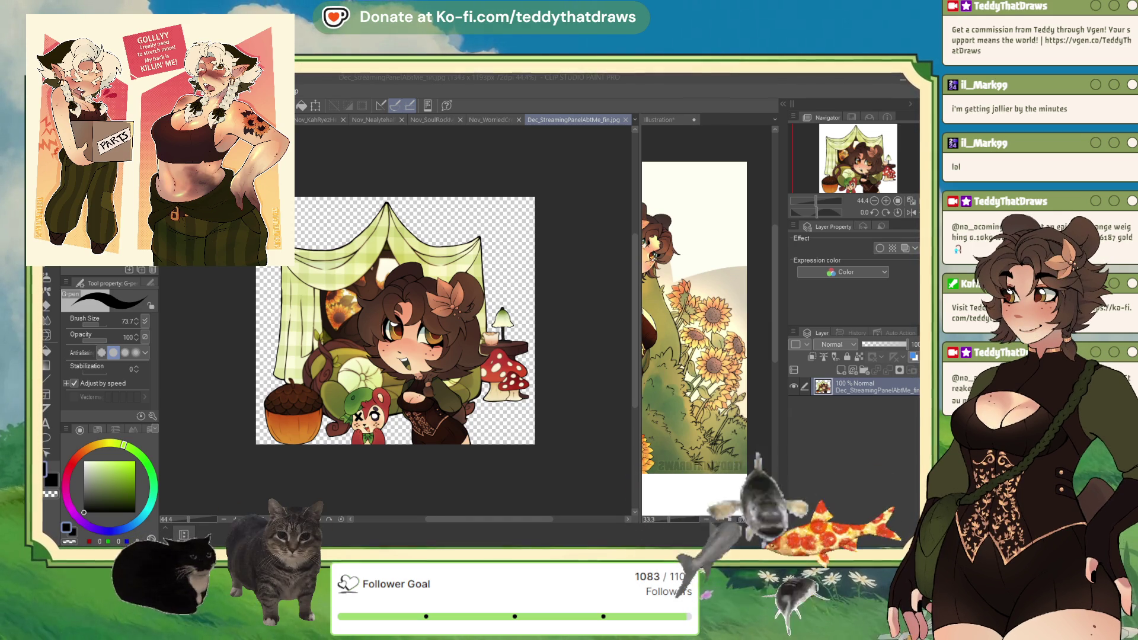
- Shrink the bear-girl tent artwork to 87% with Free Transform, keeping its bottom edge fixed
{"action": "left_click", "coordinate": [316, 105]}
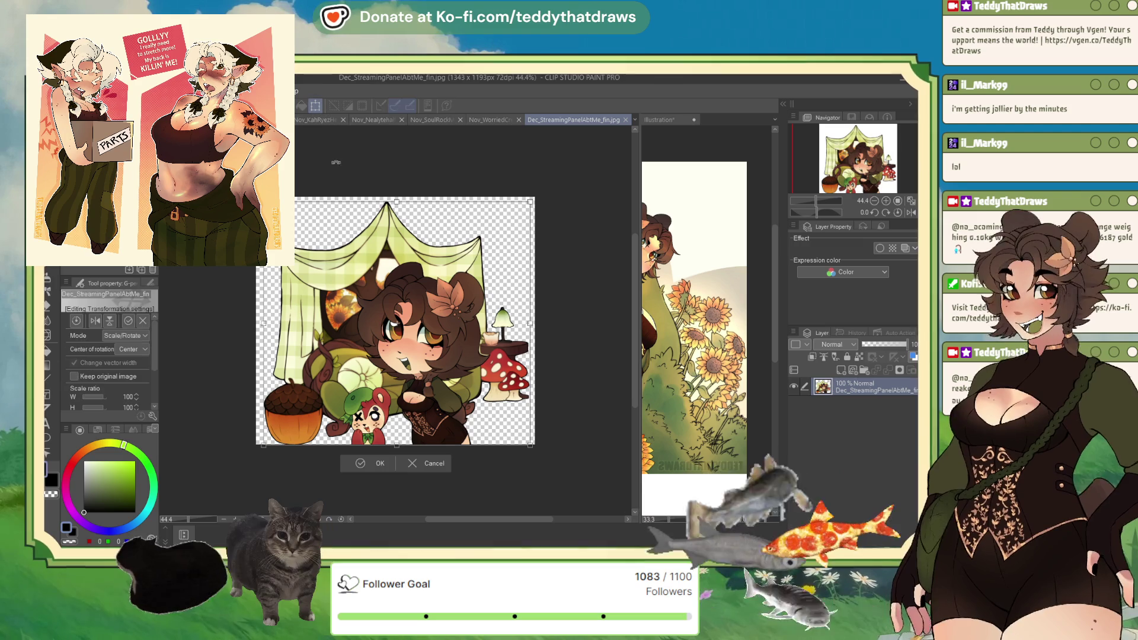
{"action": "left_click_drag", "start_coordinate": [397, 201], "coordinate": [397, 234]}
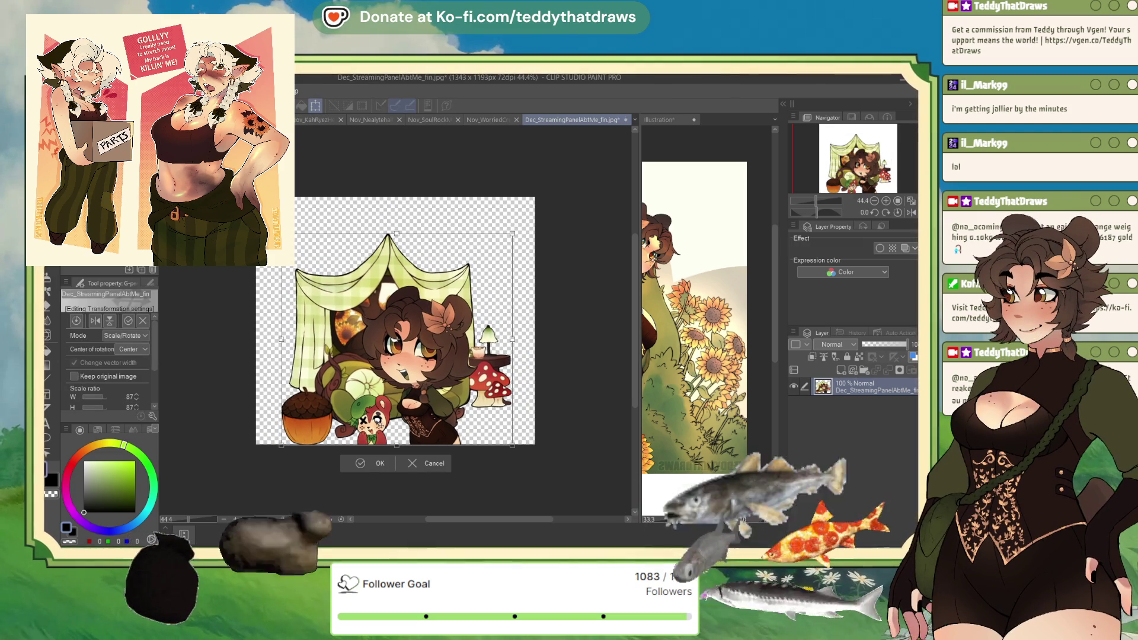
{"action": "left_click", "coordinate": [361, 465]}
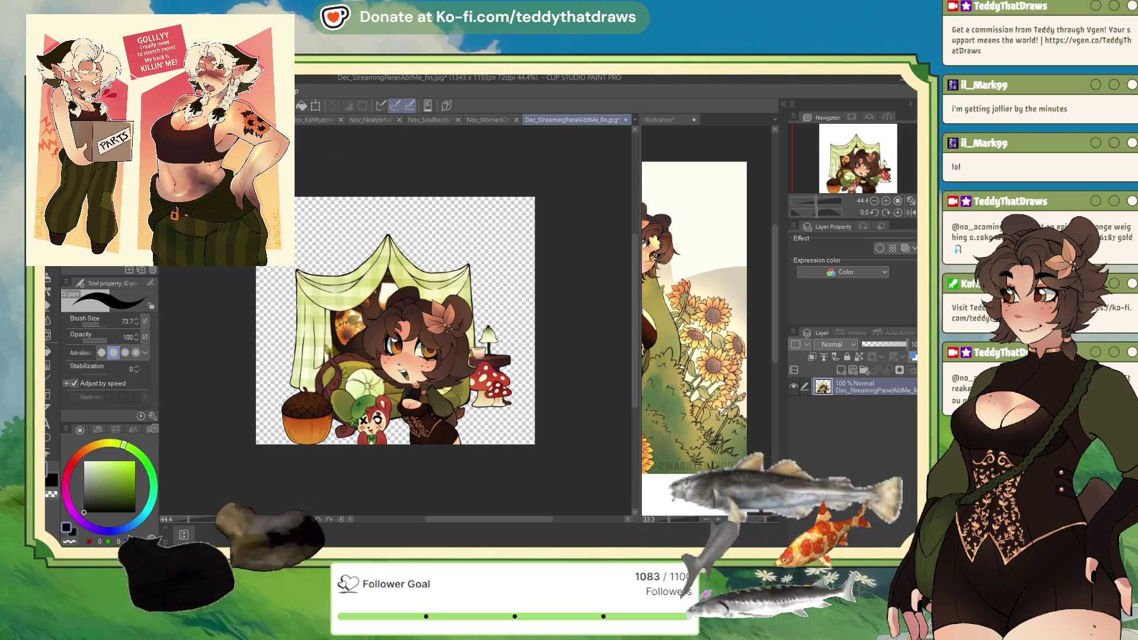
- Trim the canvas's left and right sides inward to 1165x1040 so it hugs the artwork
{"action": "key", "text": "ctrl+t"}
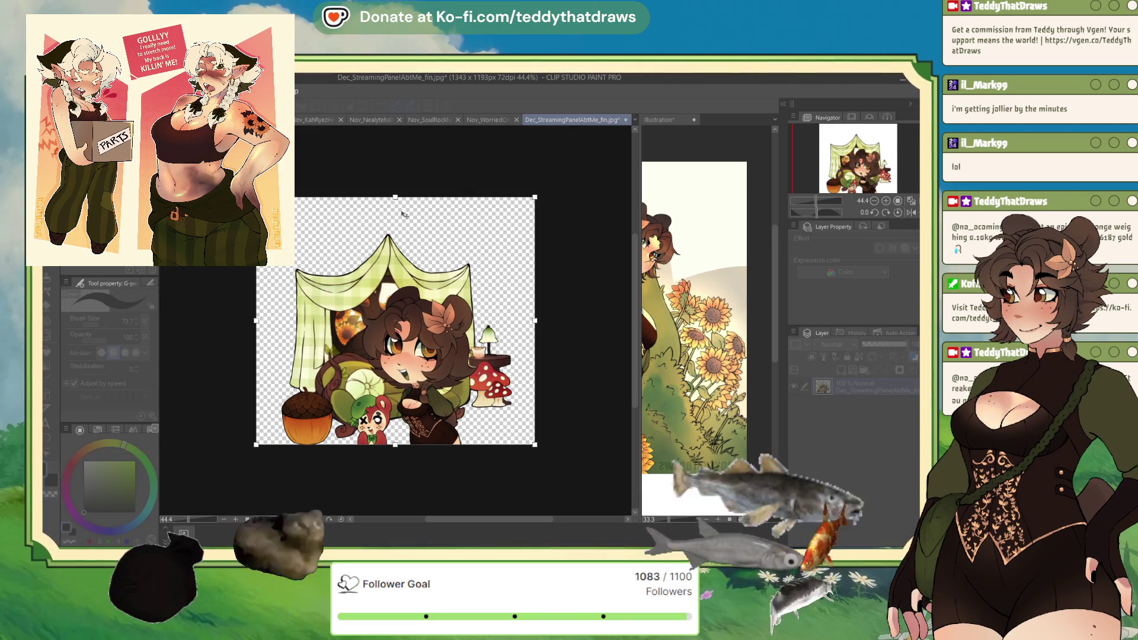
{"action": "left_click_drag", "start_coordinate": [256, 337], "coordinate": [270, 337]}
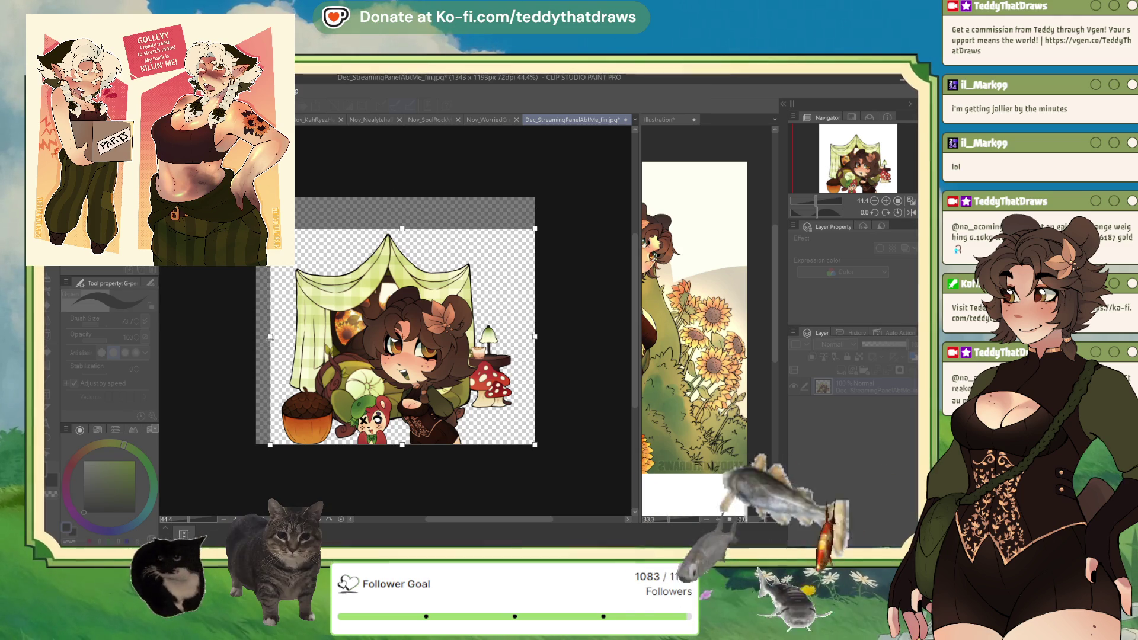
{"action": "left_click_drag", "start_coordinate": [534, 336], "coordinate": [516, 336]}
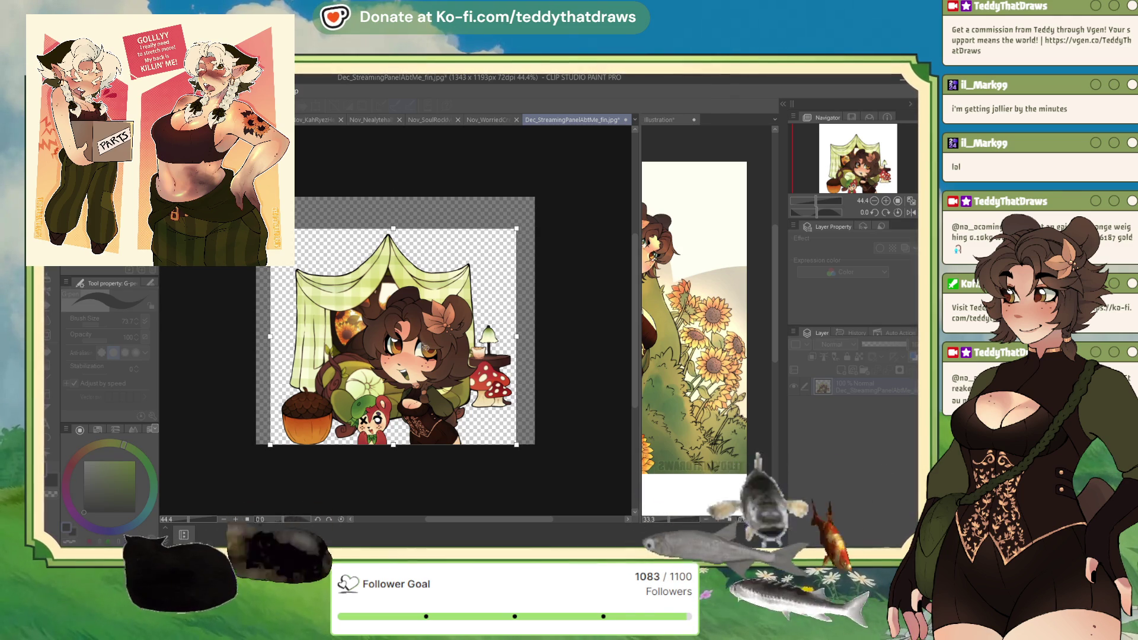
{"action": "left_click_drag", "start_coordinate": [271, 336], "coordinate": [275, 336]}
{"action": "key", "text": "Return"}
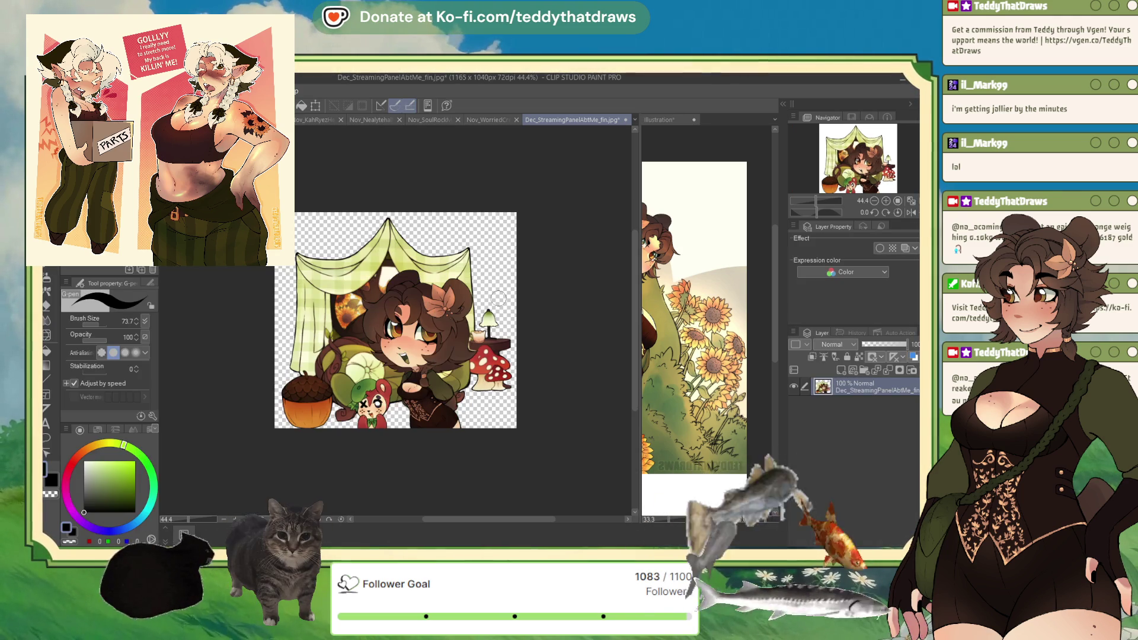
{"action": "scroll", "coordinate": [476, 452], "scroll_direction": "up", "scroll_amount": 3}
{"action": "scroll", "coordinate": [475, 452], "scroll_direction": "up", "scroll_amount": 5}
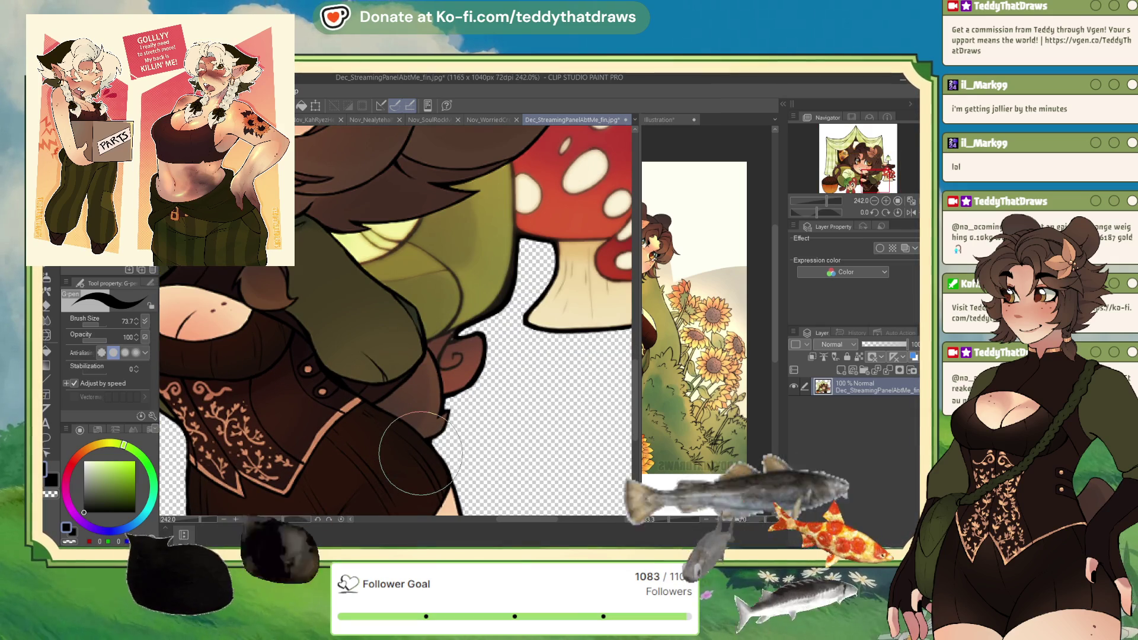
{"action": "scroll", "coordinate": [419, 454], "scroll_direction": "down", "scroll_amount": 6}
{"action": "scroll", "coordinate": [586, 498], "scroll_direction": "down", "scroll_amount": 1}
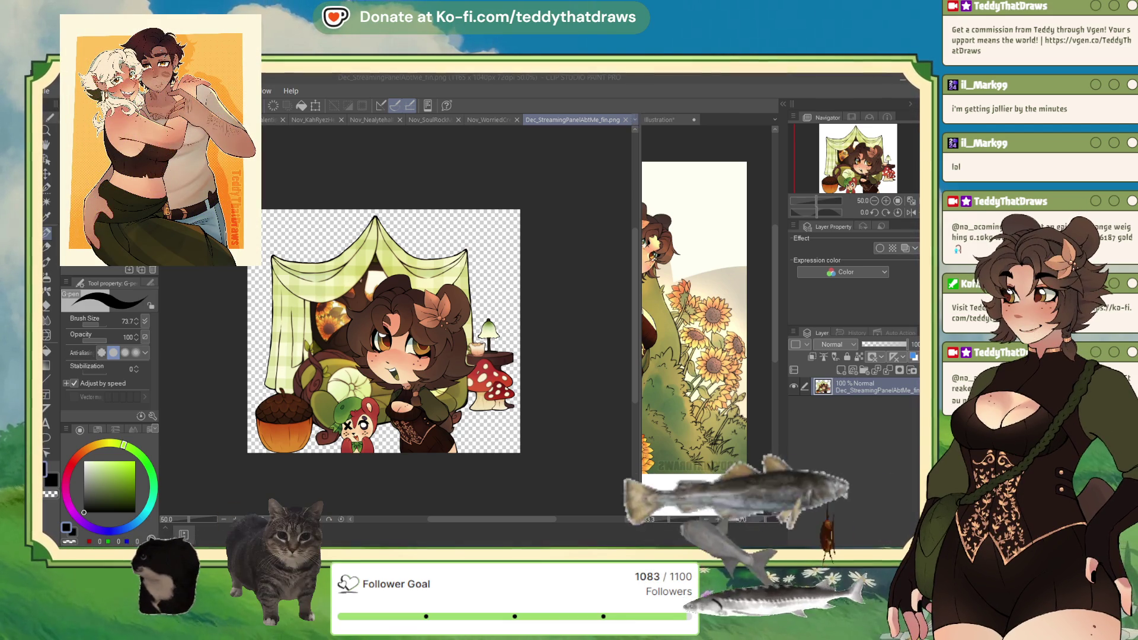
- Close the finished stream-panel file and switch to the Nov_streamingpanel_wip document
{"action": "left_click", "coordinate": [625, 120]}
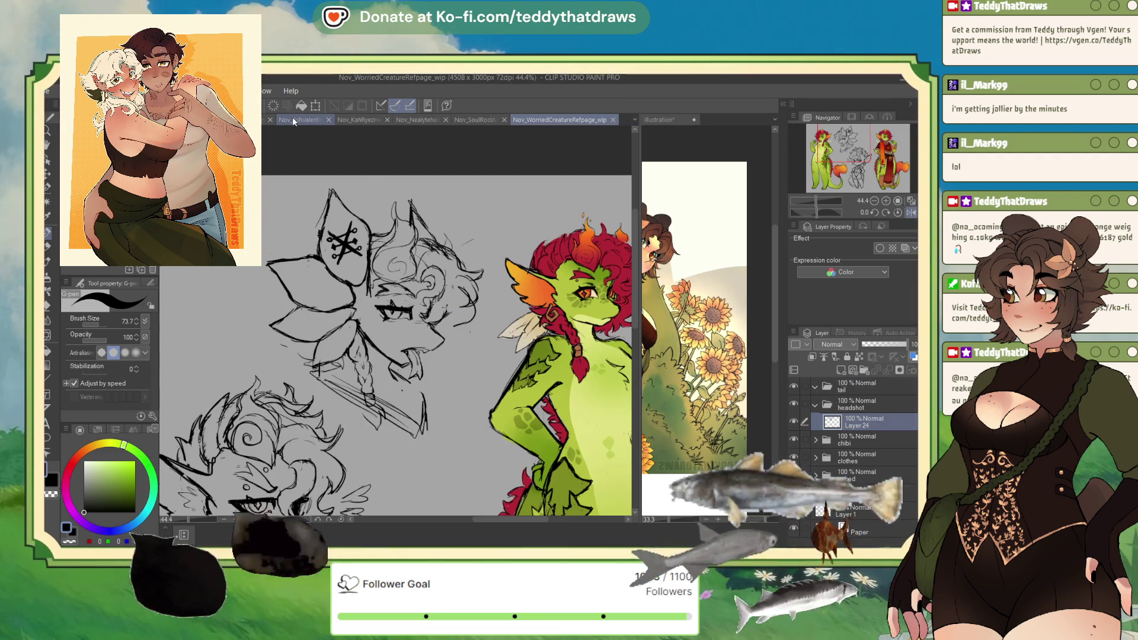
{"action": "left_click", "coordinate": [277, 120]}
{"action": "left_click", "coordinate": [255, 120]}
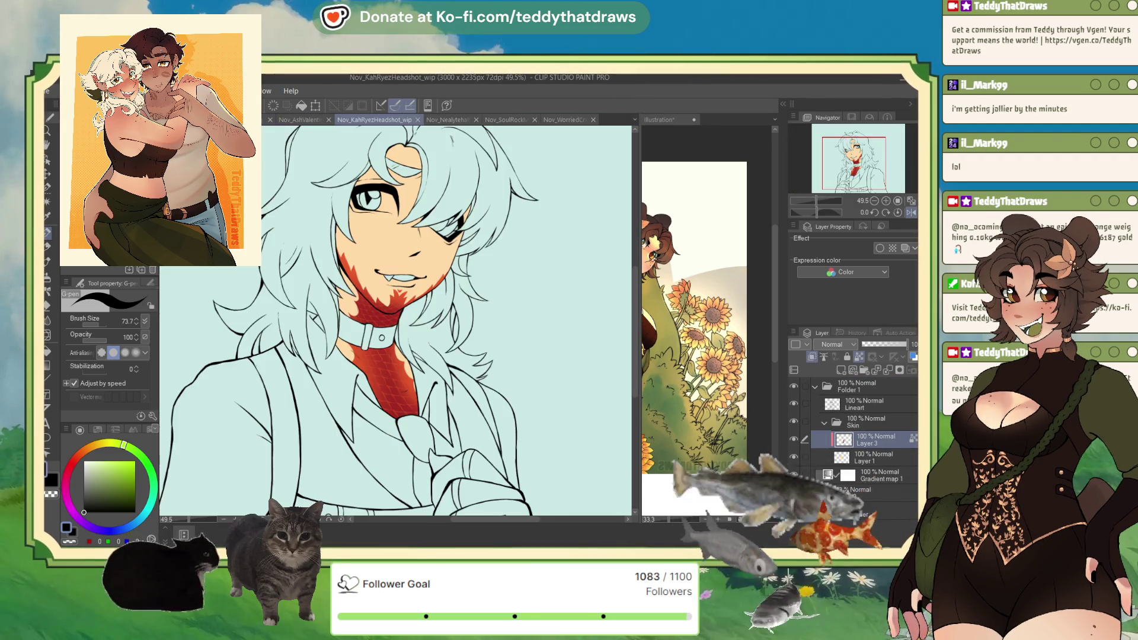
{"action": "left_click", "coordinate": [255, 120]}
{"action": "left_click", "coordinate": [255, 120]}
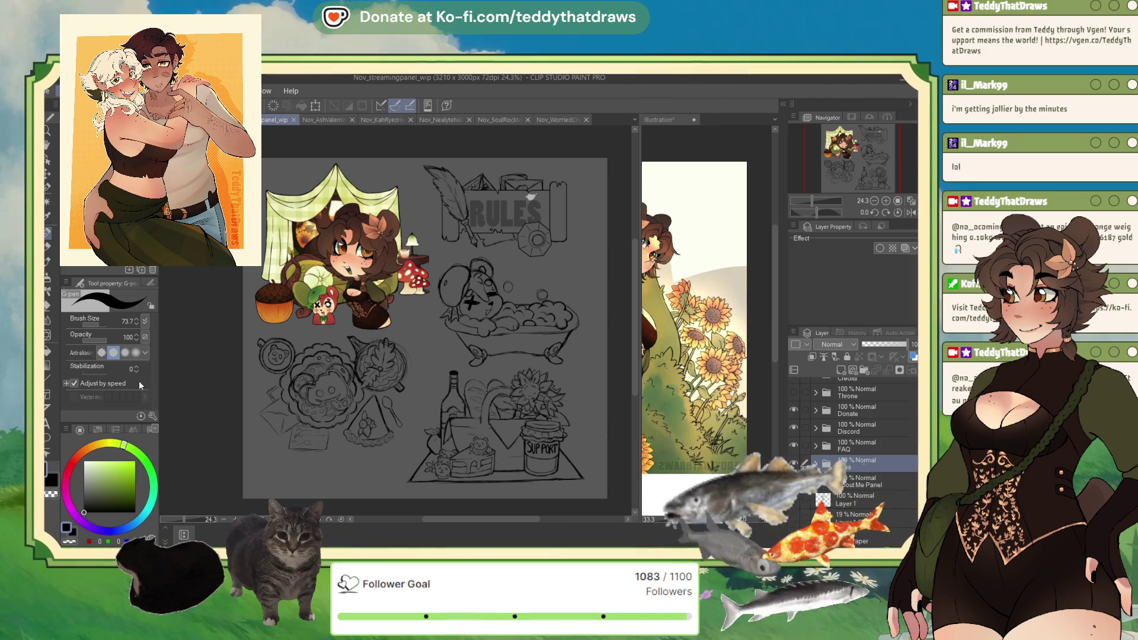
- Start a canvas-size crop, pulling the bottom edge up and the right edge in to the top-left panel
{"action": "key", "text": "ctrl+t"}
{"action": "left_click_drag", "start_coordinate": [425, 498], "coordinate": [421, 324]}
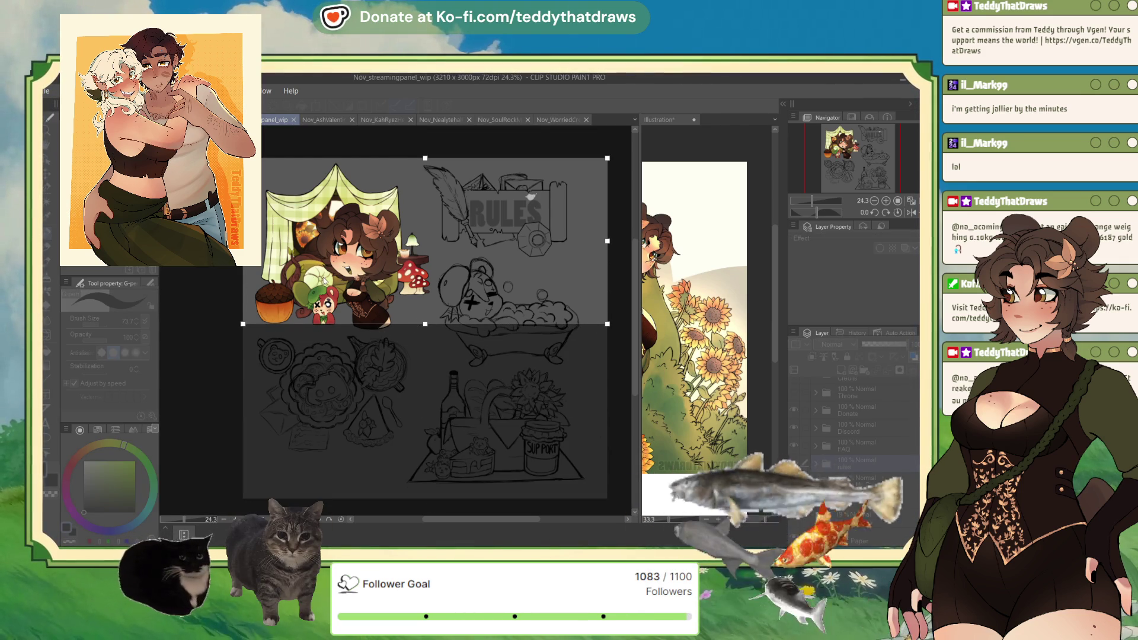
{"action": "left_click_drag", "start_coordinate": [609, 241], "coordinate": [434, 242]}
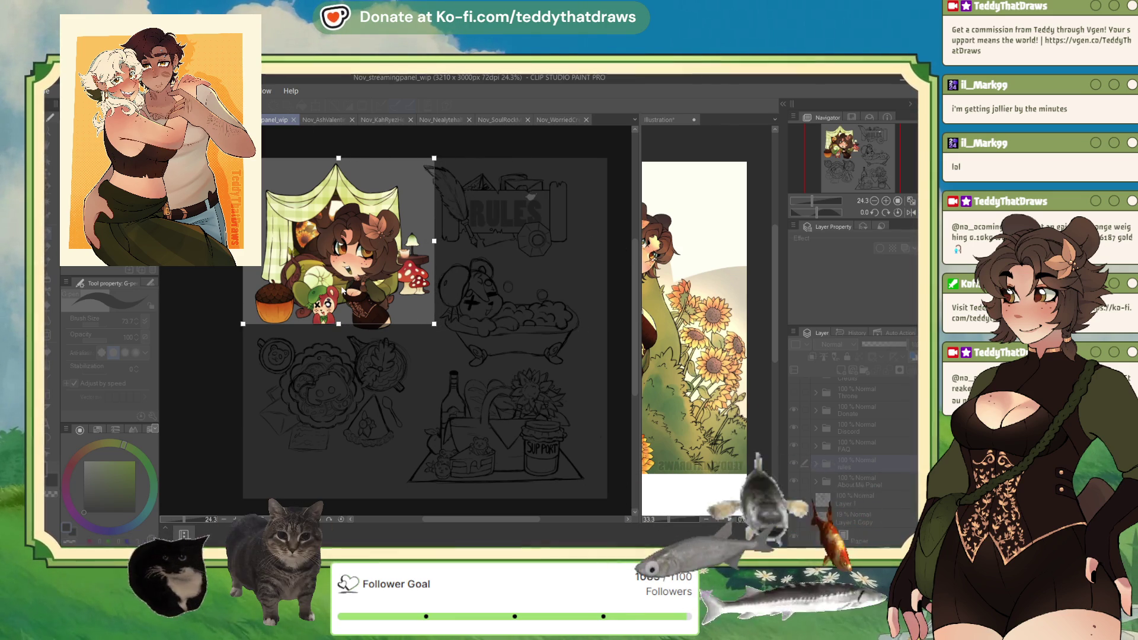
{"action": "scroll", "coordinate": [329, 291], "scroll_direction": "up", "scroll_amount": 2}
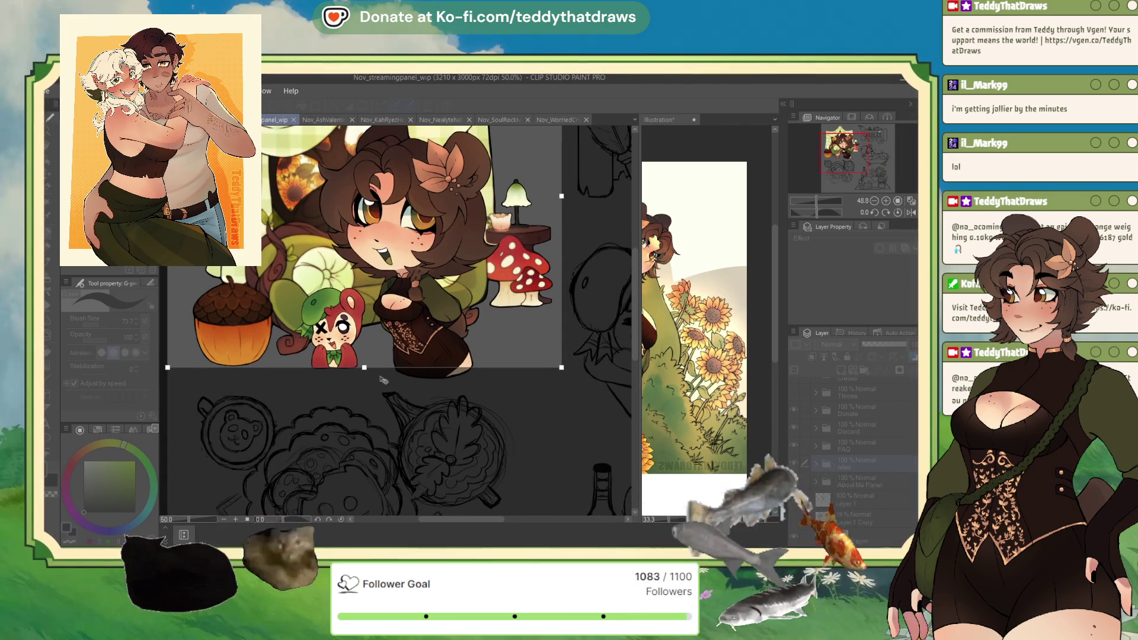
{"action": "scroll", "coordinate": [373, 371], "scroll_direction": "up", "scroll_amount": 1}
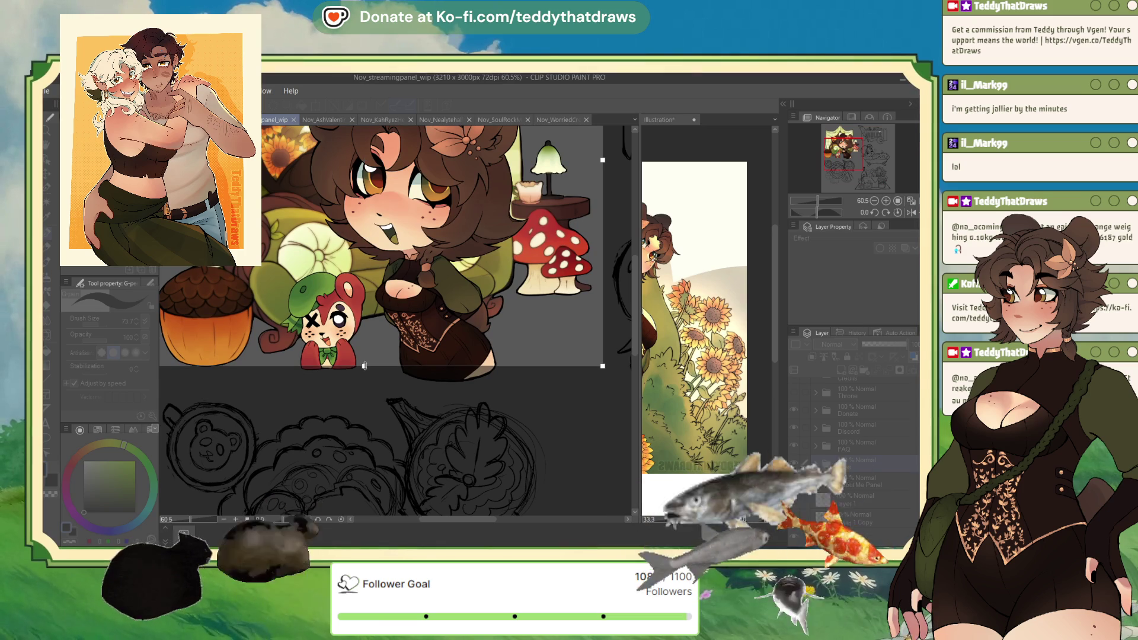
{"action": "scroll", "coordinate": [407, 348], "scroll_direction": "down", "scroll_amount": 2}
{"action": "scroll", "coordinate": [406, 349], "scroll_direction": "down", "scroll_amount": 1}
{"action": "scroll", "coordinate": [379, 362], "scroll_direction": "up", "scroll_amount": 1}
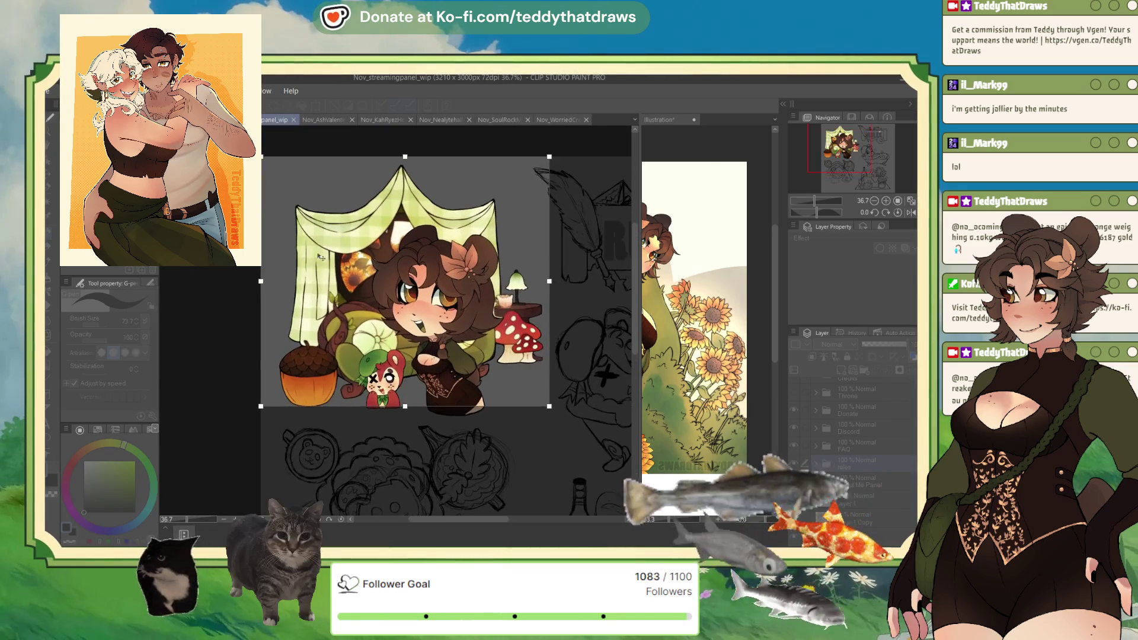
{"action": "scroll", "coordinate": [350, 370], "scroll_direction": "down", "scroll_amount": 1}
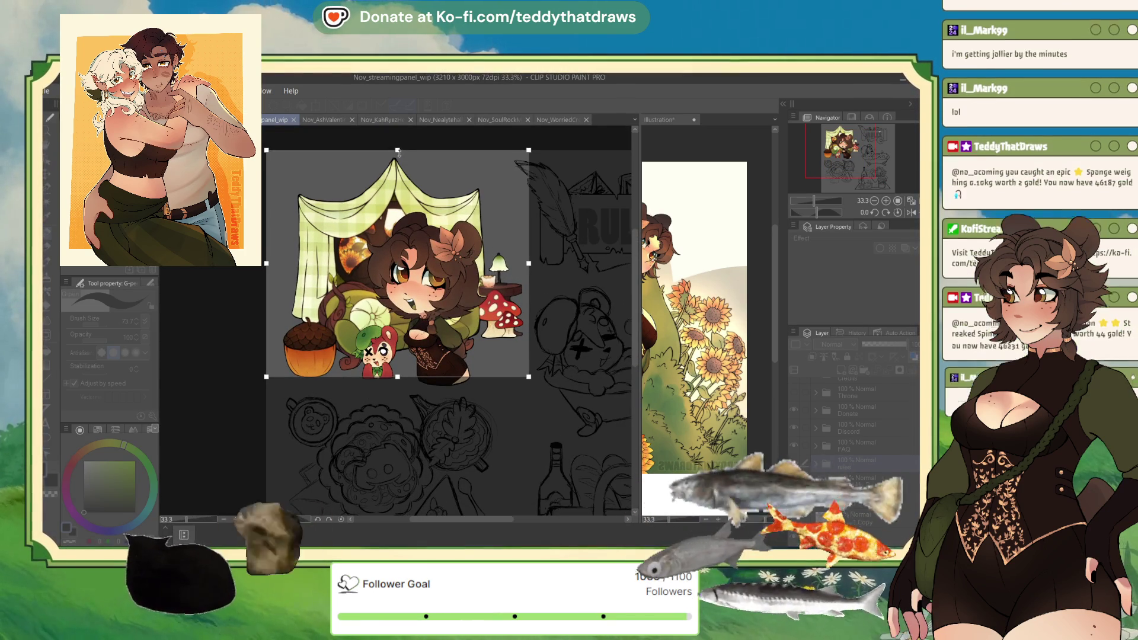
- Fine-tune the crop's top, left and bottom edges to fit snugly around the chibi
{"action": "left_click_drag", "start_coordinate": [397, 150], "coordinate": [399, 153]}
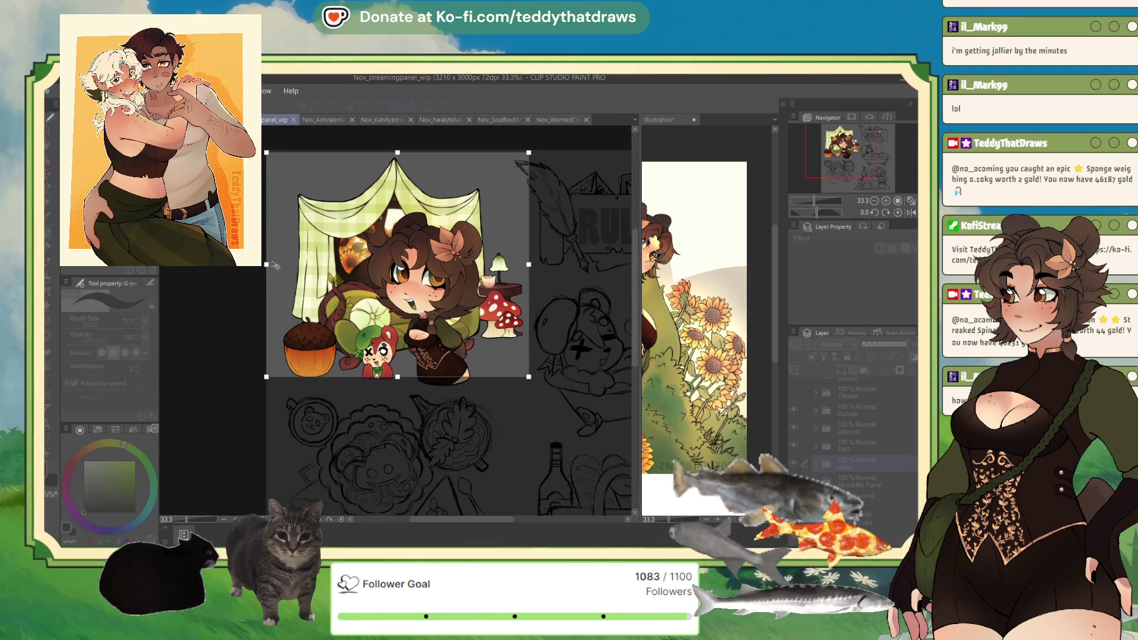
{"action": "left_click_drag", "start_coordinate": [266, 264], "coordinate": [279, 266]}
{"action": "scroll", "coordinate": [419, 360], "scroll_direction": "up", "scroll_amount": 10}
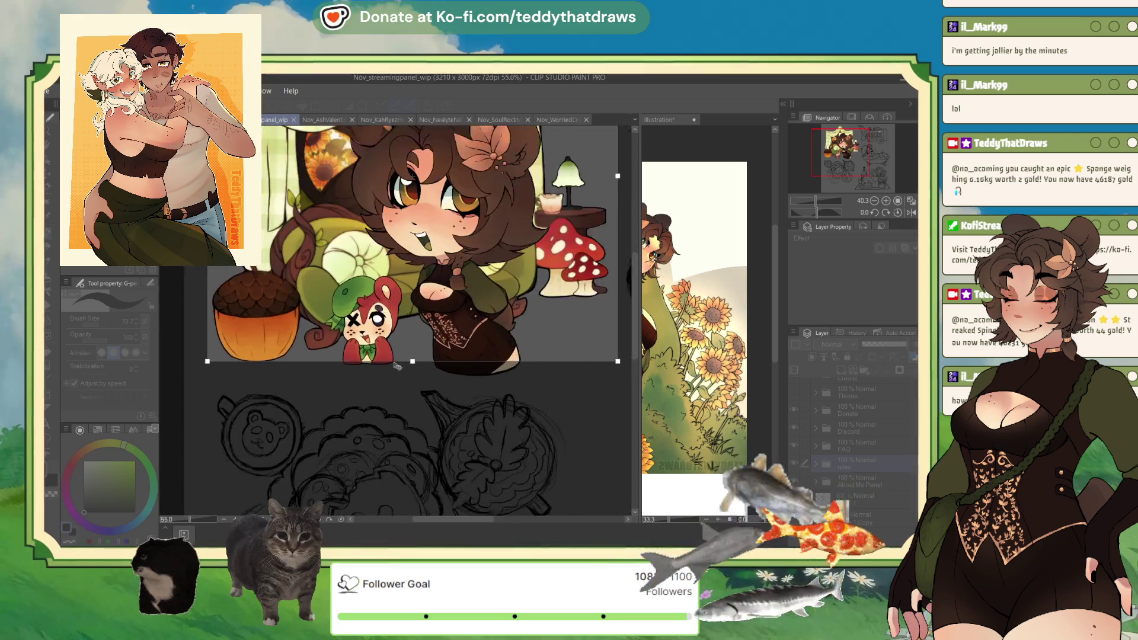
{"action": "scroll", "coordinate": [419, 359], "scroll_direction": "down", "scroll_amount": 4}
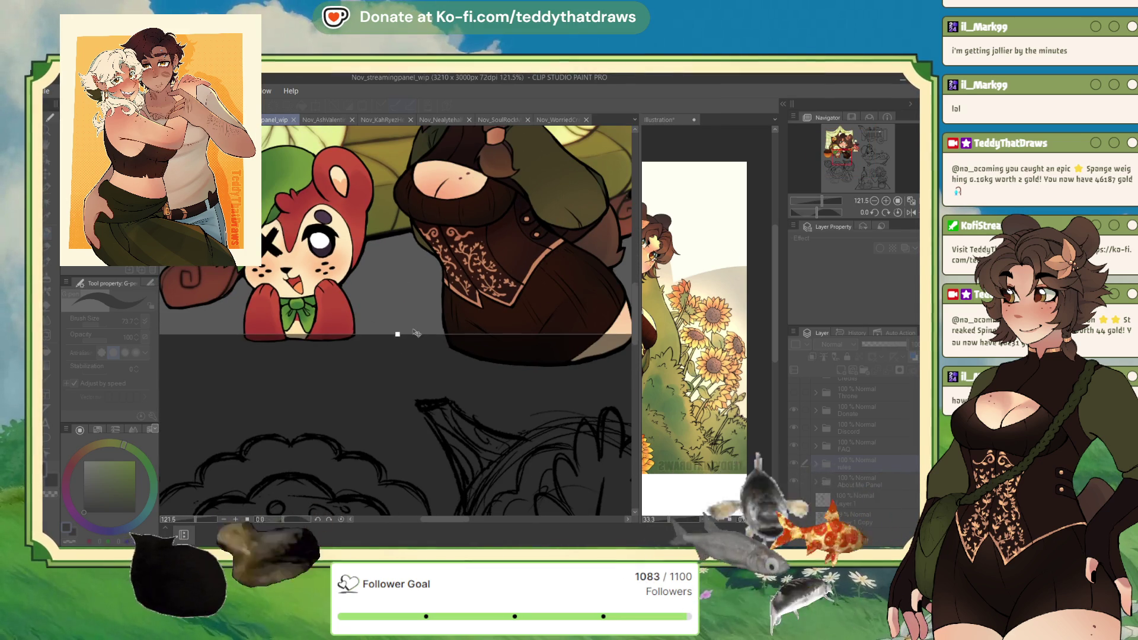
{"action": "scroll", "coordinate": [395, 335], "scroll_direction": "down", "scroll_amount": 2}
{"action": "scroll", "coordinate": [394, 336], "scroll_direction": "up", "scroll_amount": 1}
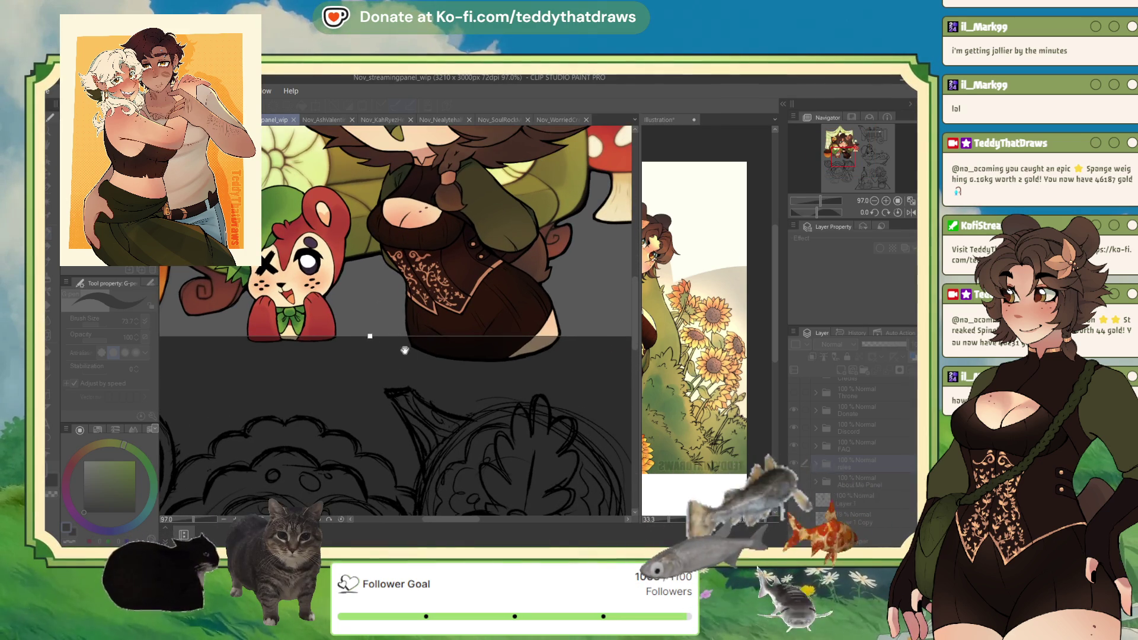
{"action": "left_click_drag", "start_coordinate": [370, 341], "coordinate": [369, 338]}
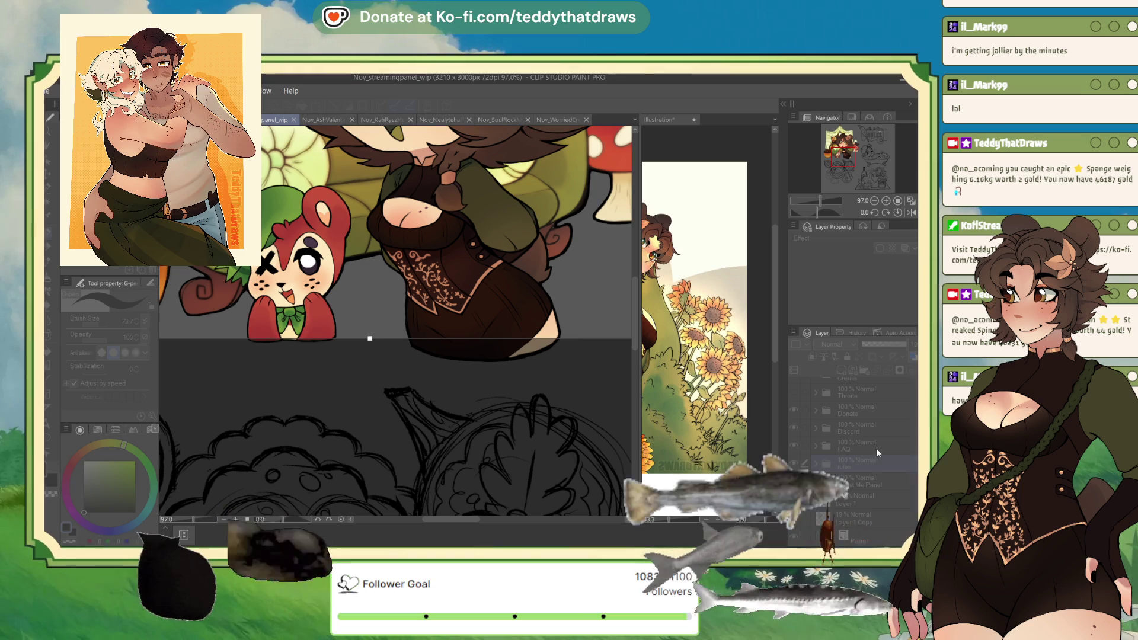
- Apply the canvas crop to the chibi bear-girl panel
{"action": "left_click", "coordinate": [467, 421]}
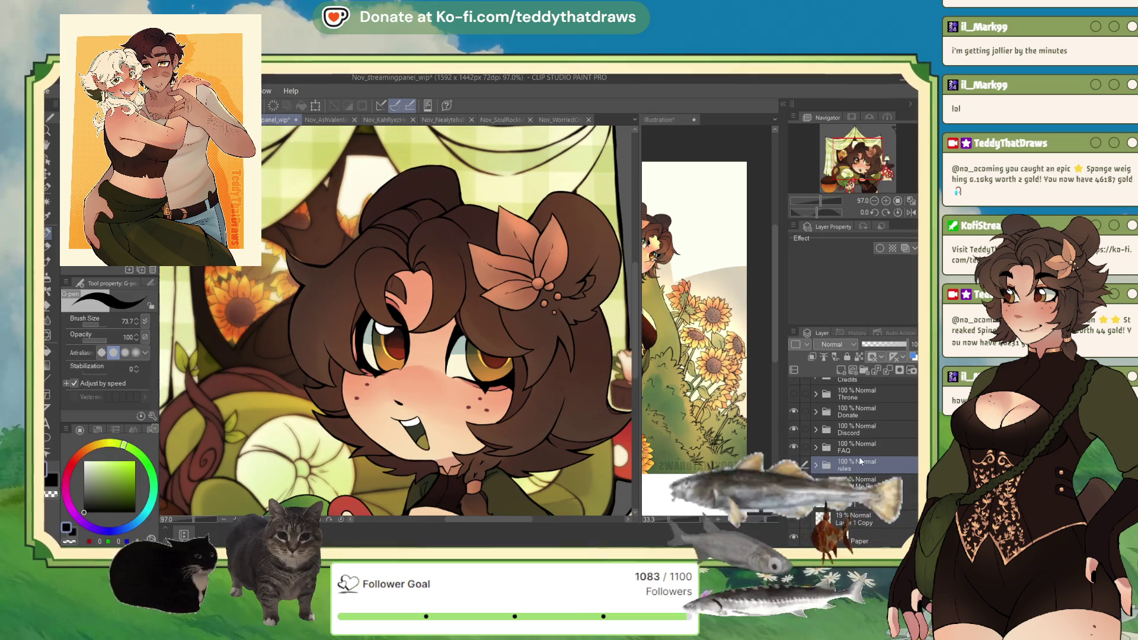
{"action": "scroll", "coordinate": [535, 421], "scroll_direction": "down", "scroll_amount": 3}
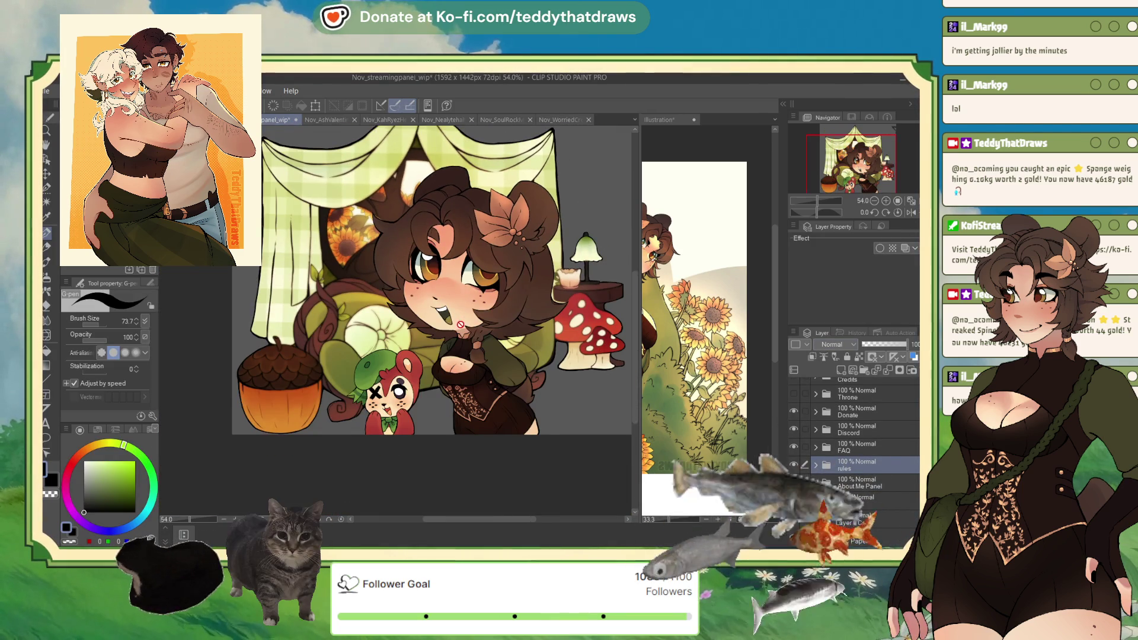
{"action": "scroll", "coordinate": [536, 421], "scroll_direction": "up", "scroll_amount": 4}
{"action": "scroll", "coordinate": [535, 421], "scroll_direction": "up", "scroll_amount": 1}
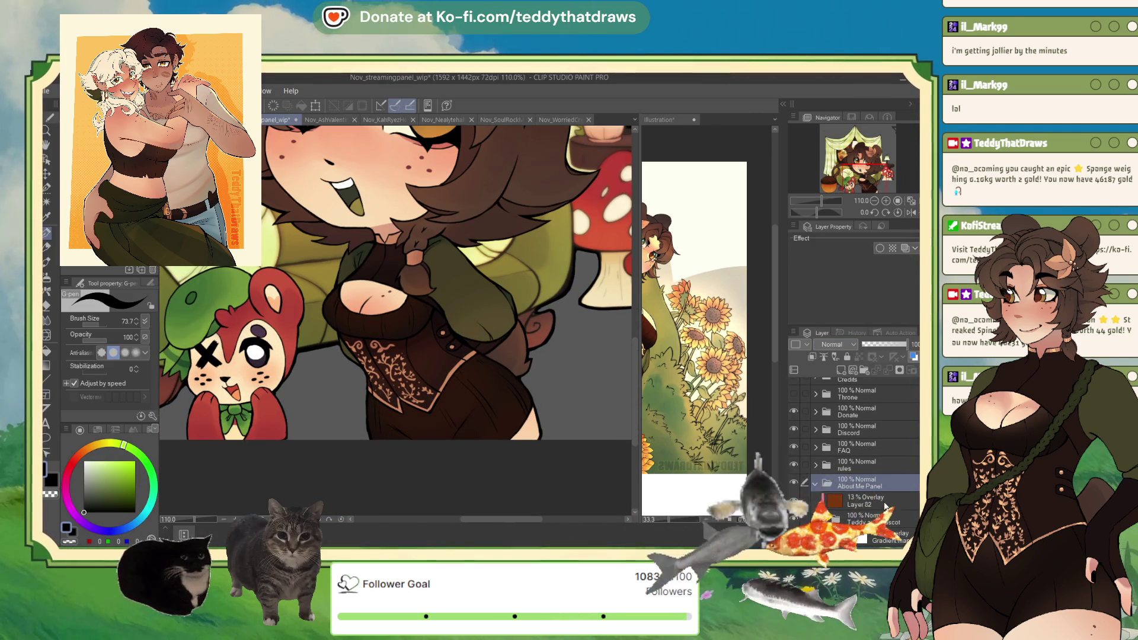
- On Layer 39, fill the light gap beside her leg with the sampled peach skin colour
{"action": "left_click", "coordinate": [868, 501]}
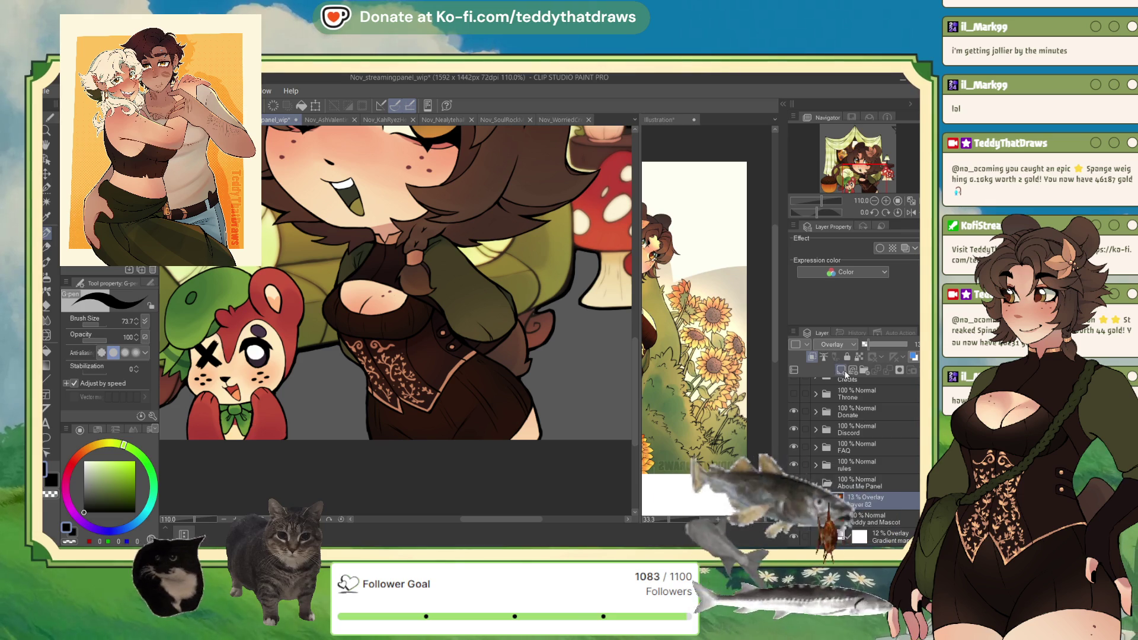
{"action": "left_click", "coordinate": [537, 431], "text": "alt"}
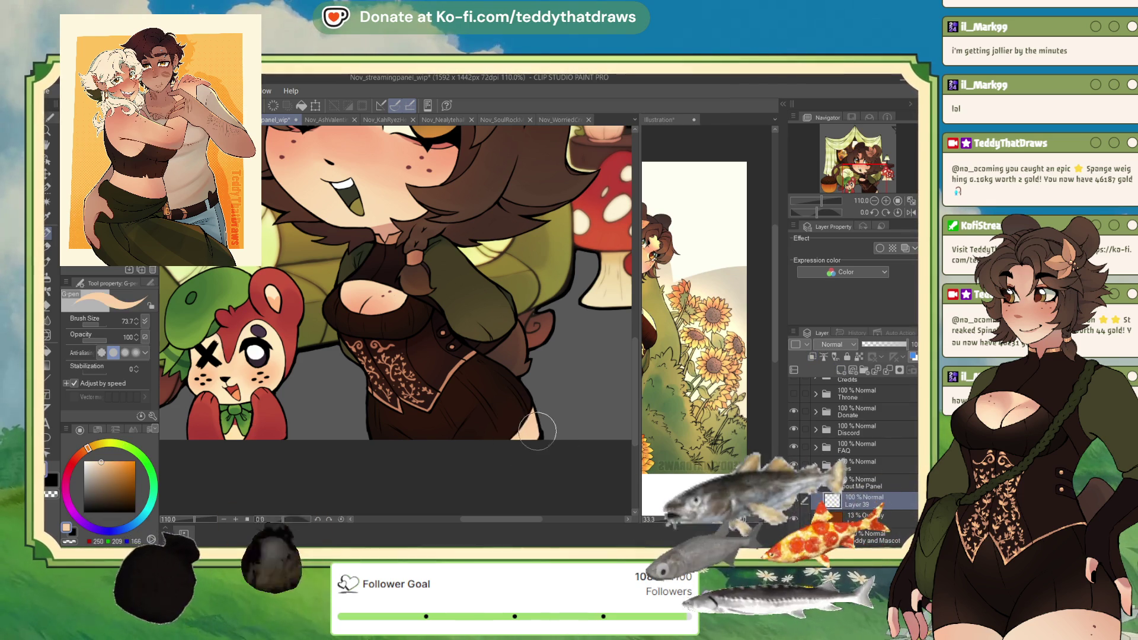
{"action": "left_click_drag", "start_coordinate": [538, 432], "coordinate": [536, 422]}
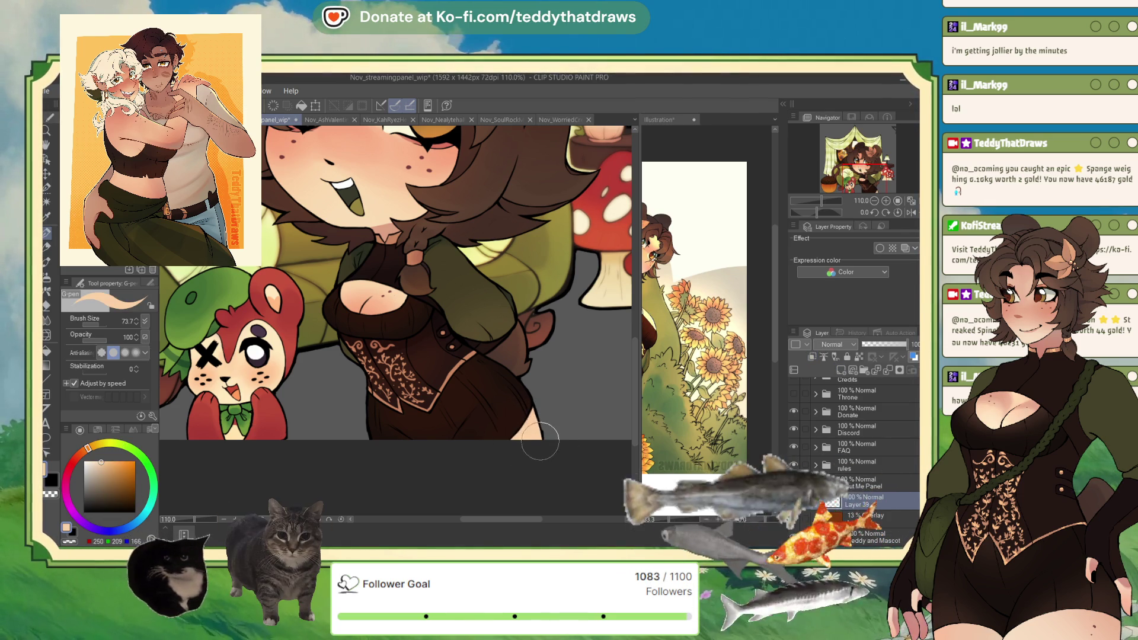
{"action": "left_click", "coordinate": [537, 418], "text": "alt"}
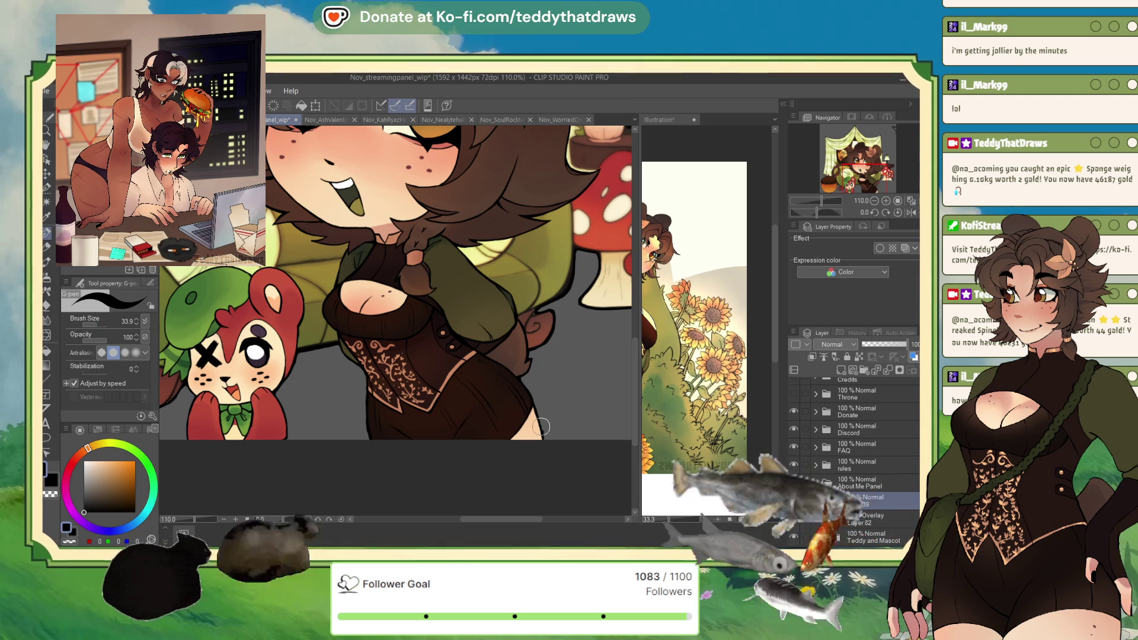
- Hide the Paper layer so the panel's background becomes transparent
{"action": "scroll", "coordinate": [579, 412], "scroll_direction": "down", "scroll_amount": 5}
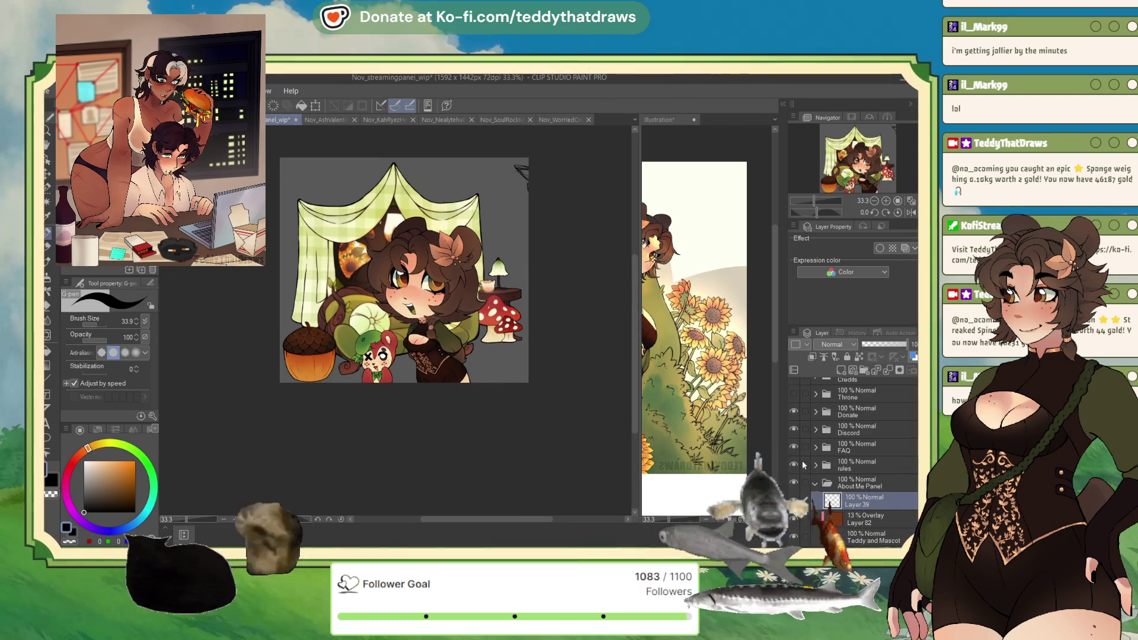
{"action": "scroll", "coordinate": [871, 434], "scroll_direction": "down", "scroll_amount": 3}
{"action": "scroll", "coordinate": [865, 435], "scroll_direction": "down", "scroll_amount": 5}
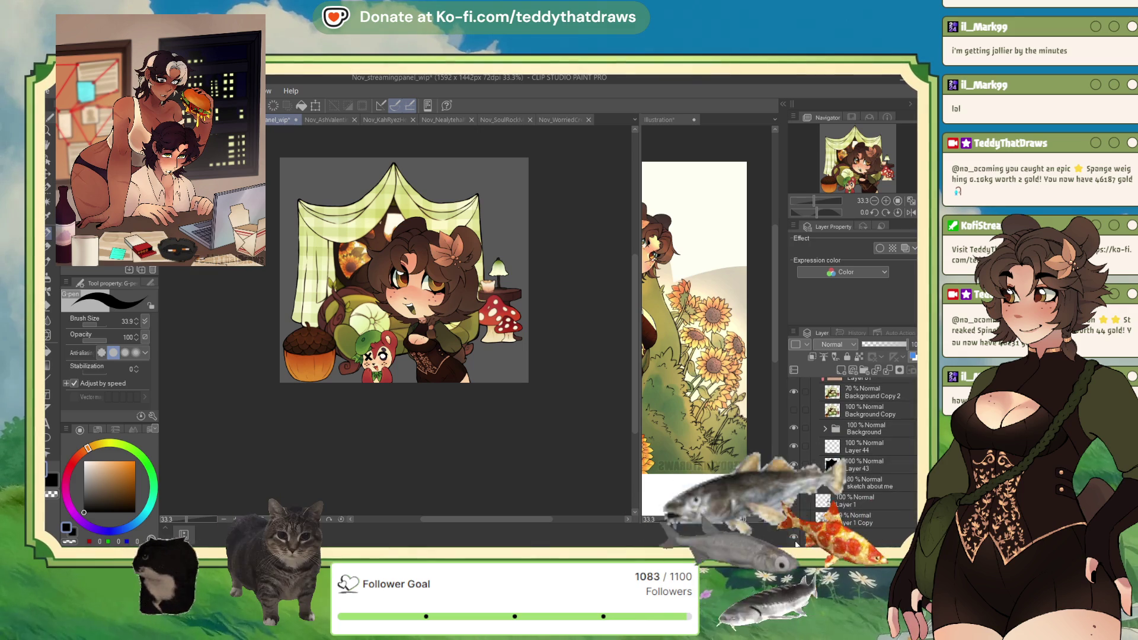
{"action": "left_click", "coordinate": [794, 539]}
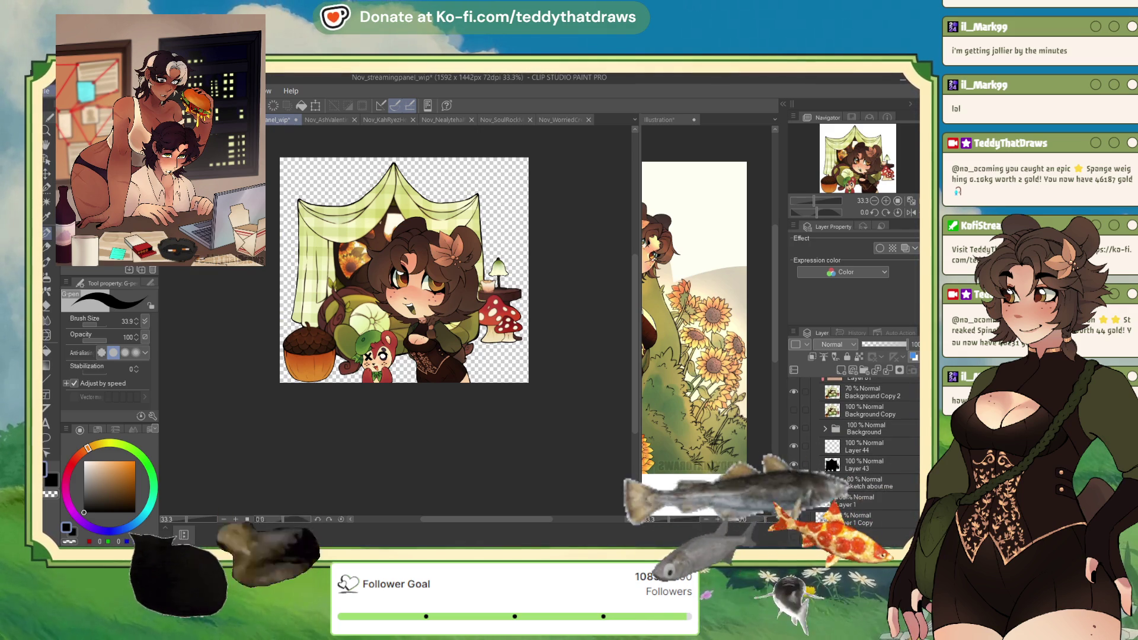
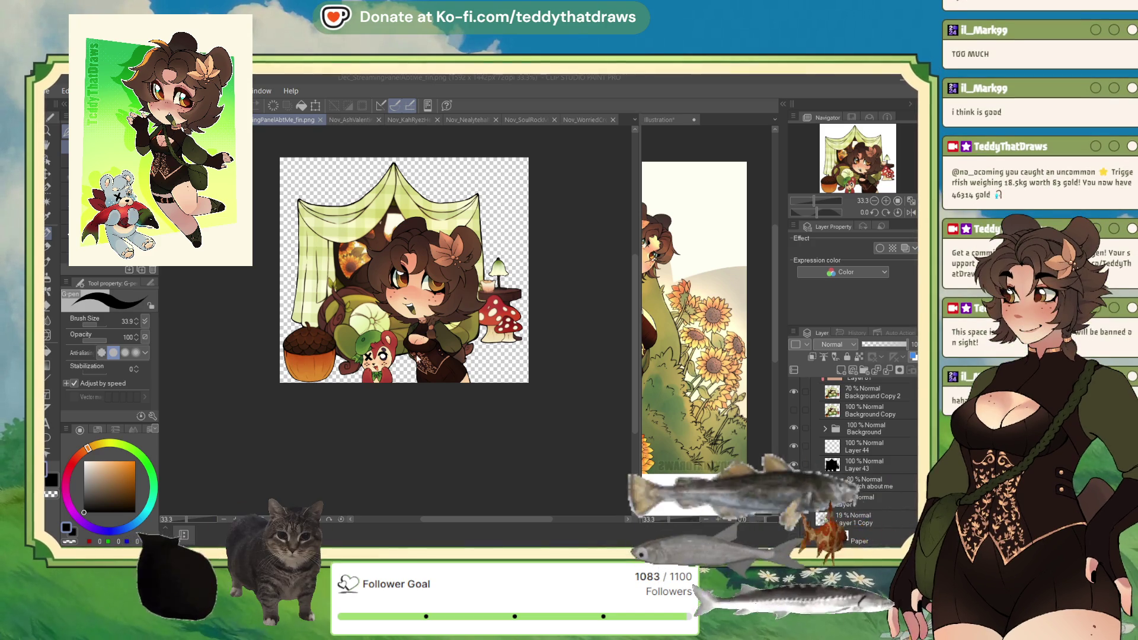
- Close the finished About Me file and return to the streaming panel file
{"action": "key", "text": "ctrl+w"}
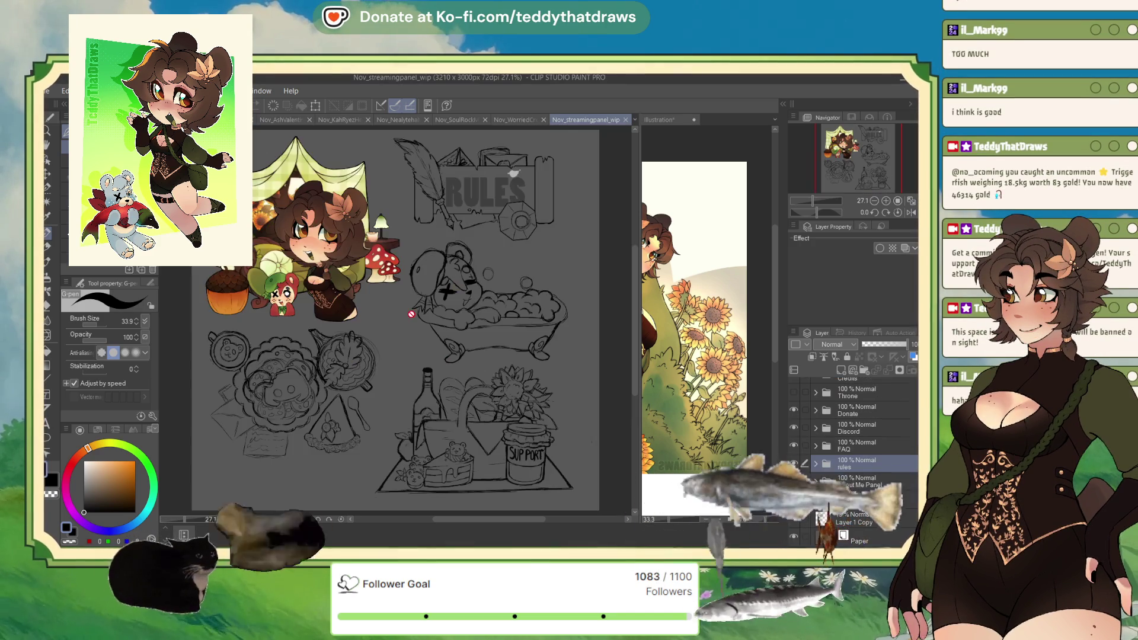
{"action": "scroll", "coordinate": [443, 319], "scroll_direction": "up", "scroll_amount": 2}
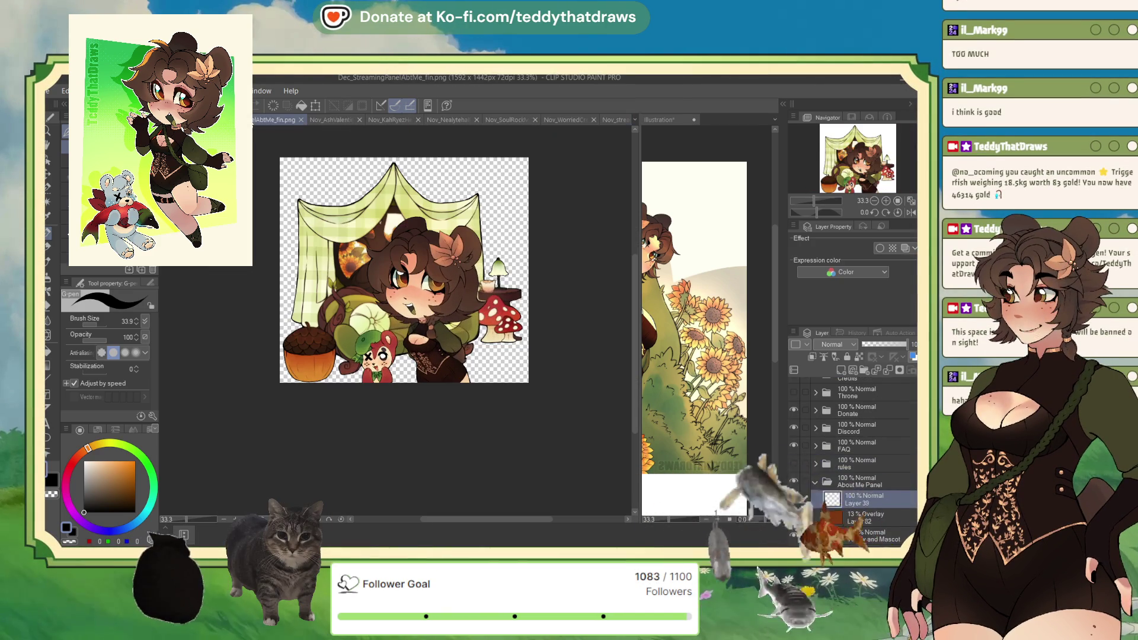
{"action": "left_click", "coordinate": [301, 120]}
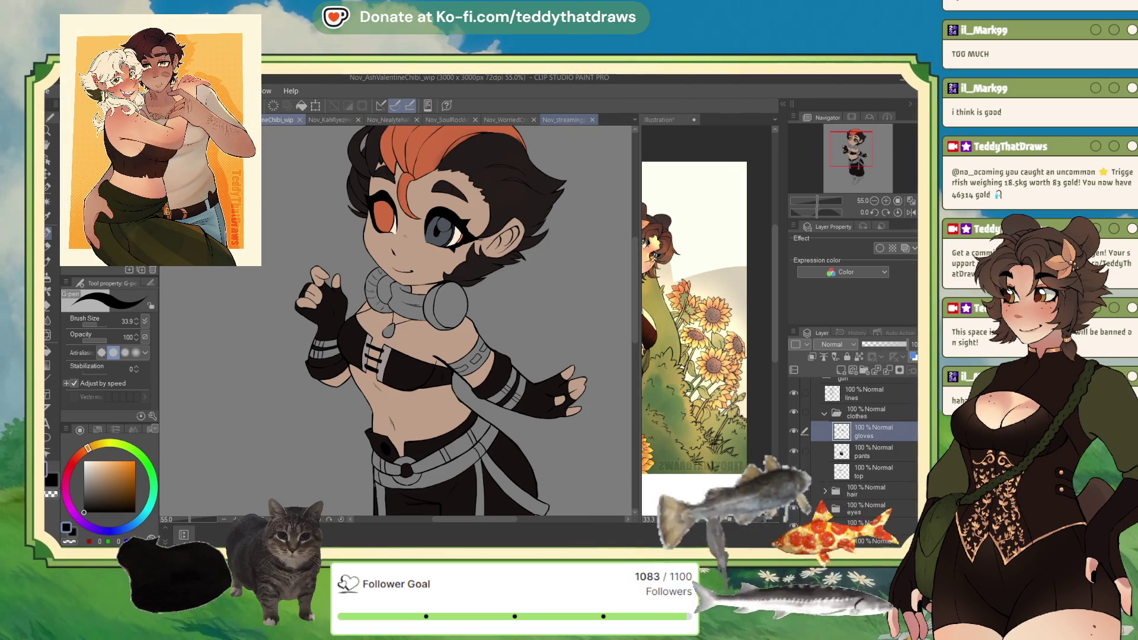
{"action": "left_click", "coordinate": [563, 119]}
- Move the sketch folder into the Rules folder and fade it to 21% opacity
{"action": "scroll", "coordinate": [461, 248], "scroll_direction": "up", "scroll_amount": 1}
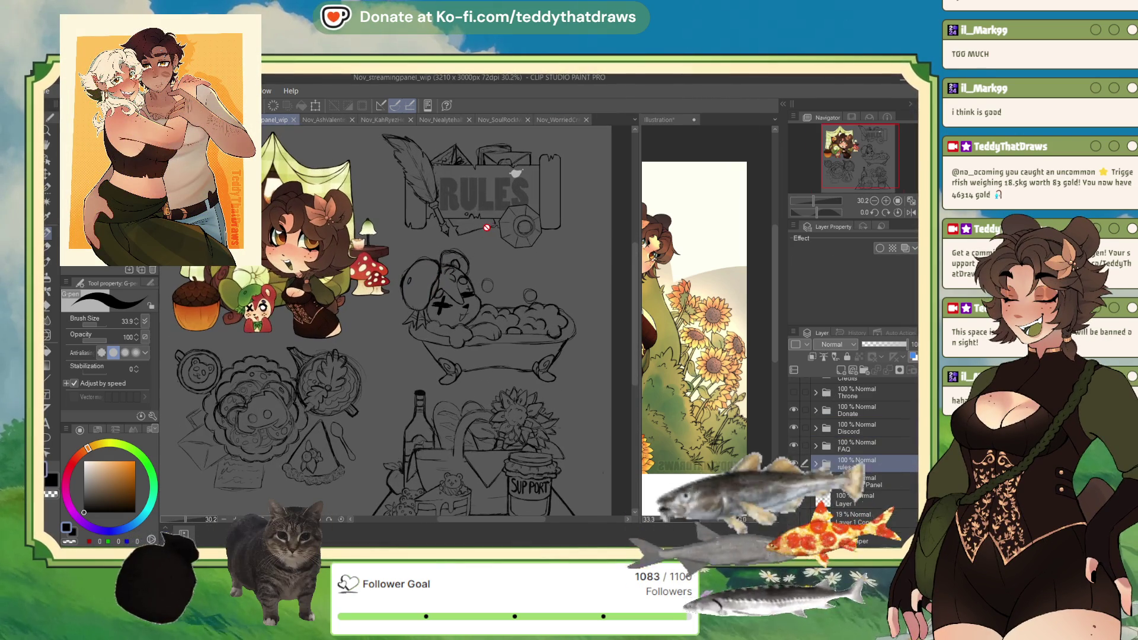
{"action": "left_click_drag", "start_coordinate": [844, 463], "coordinate": [848, 464]}
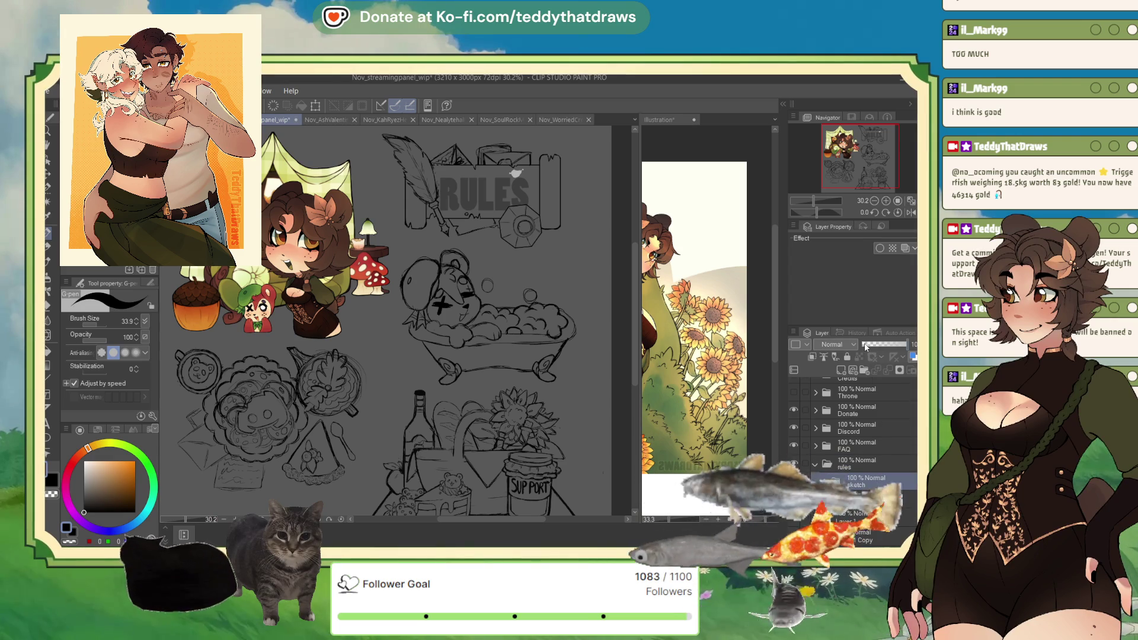
{"action": "left_click_drag", "start_coordinate": [866, 344], "coordinate": [873, 343]}
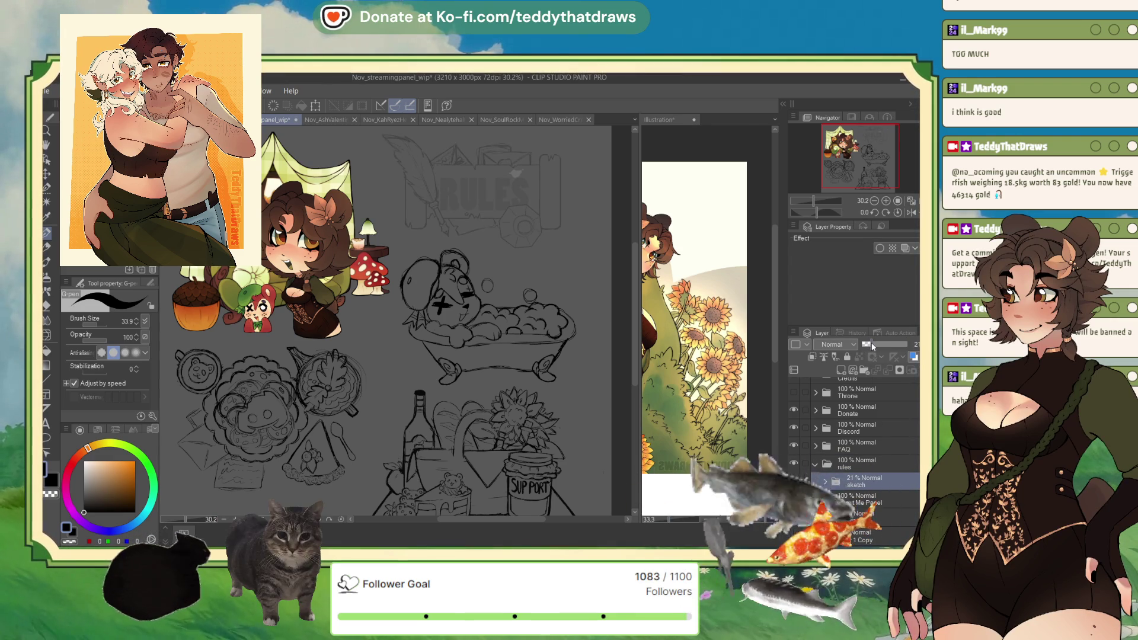
- Add a new raster layer above the sketch named 'Lines'
{"action": "left_click", "coordinate": [841, 370]}
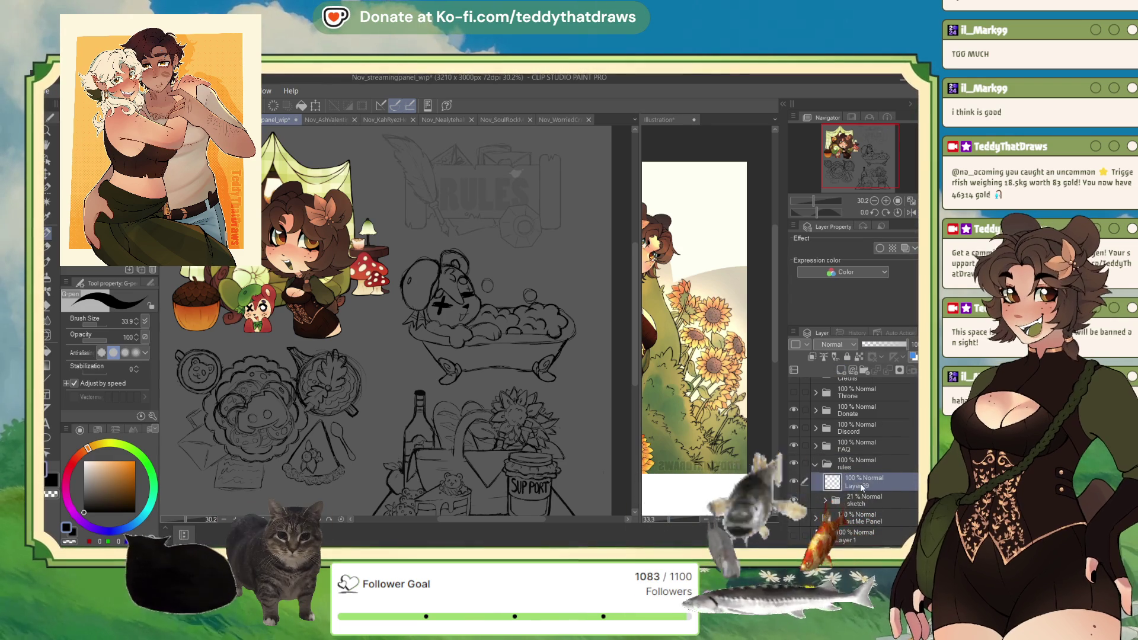
{"action": "double_click", "coordinate": [854, 486]}
{"action": "type", "text": "Lines"}
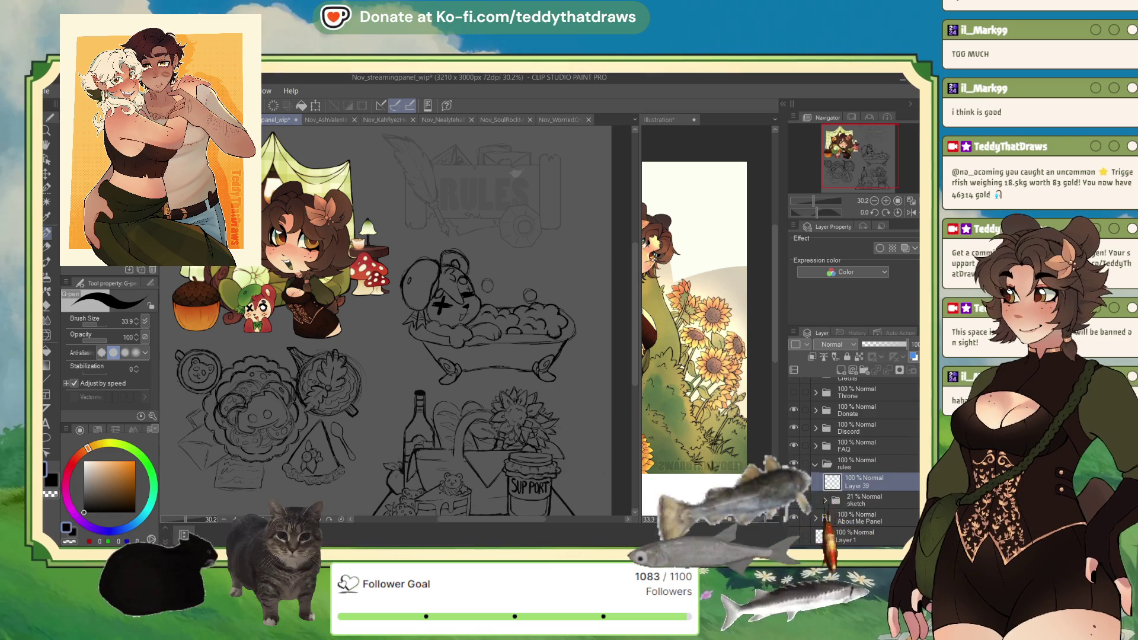
{"action": "key", "text": "Return"}
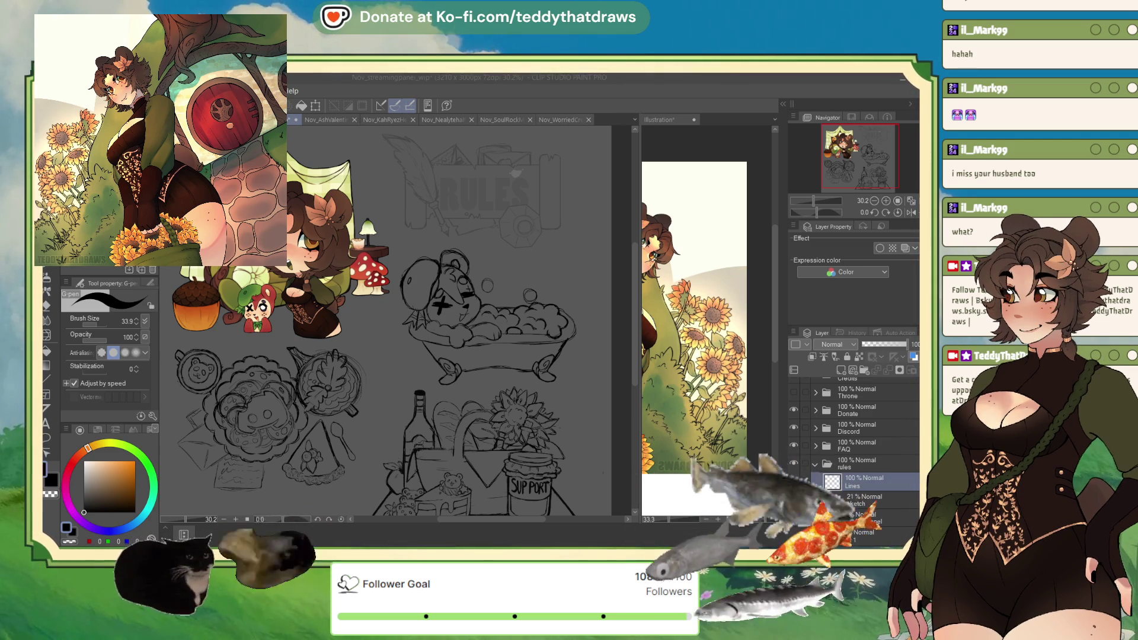
- With the Rectangle tool at line width 5, drag a rectangle outline over the RULES banner
{"action": "scroll", "coordinate": [385, 320], "scroll_direction": "up", "scroll_amount": 3}
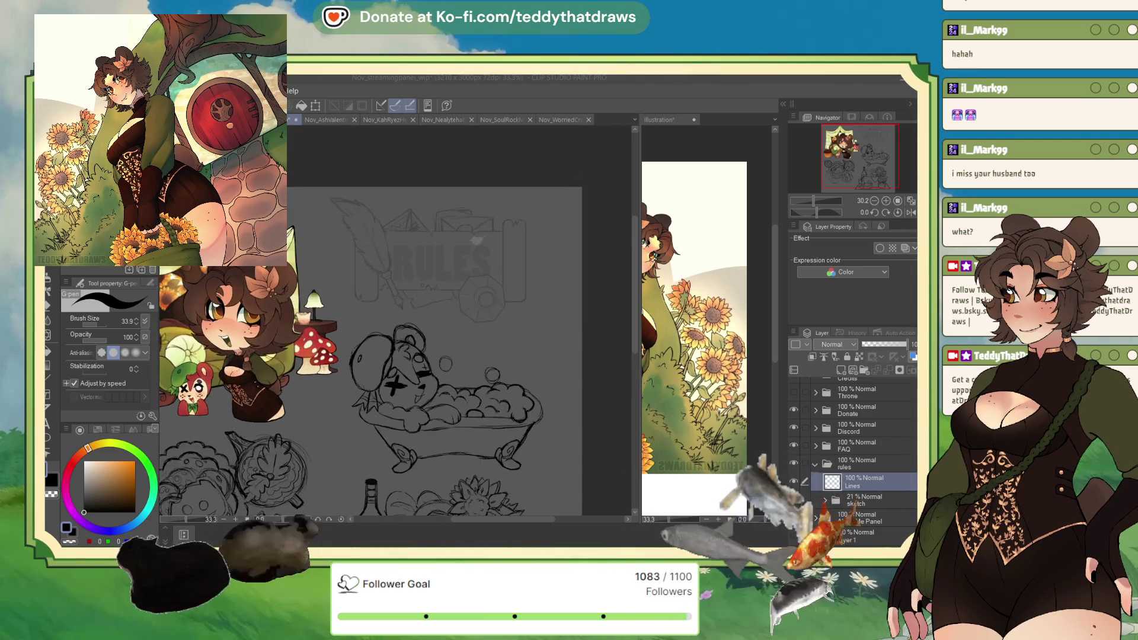
{"action": "scroll", "coordinate": [468, 194], "scroll_direction": "up", "scroll_amount": 1}
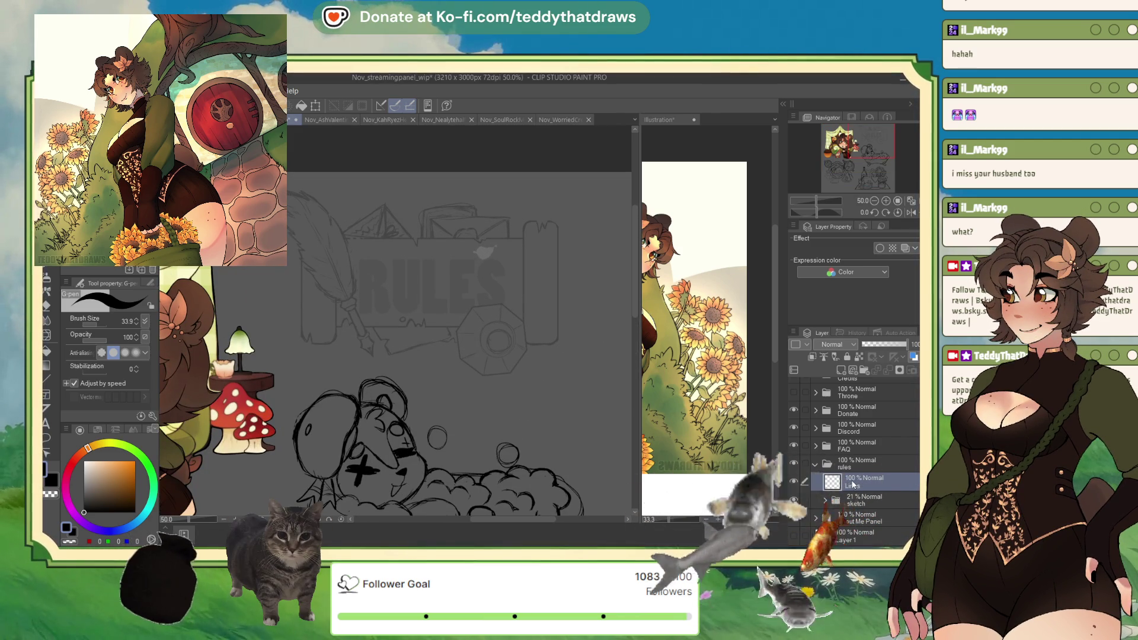
{"action": "left_click", "coordinate": [48, 381]}
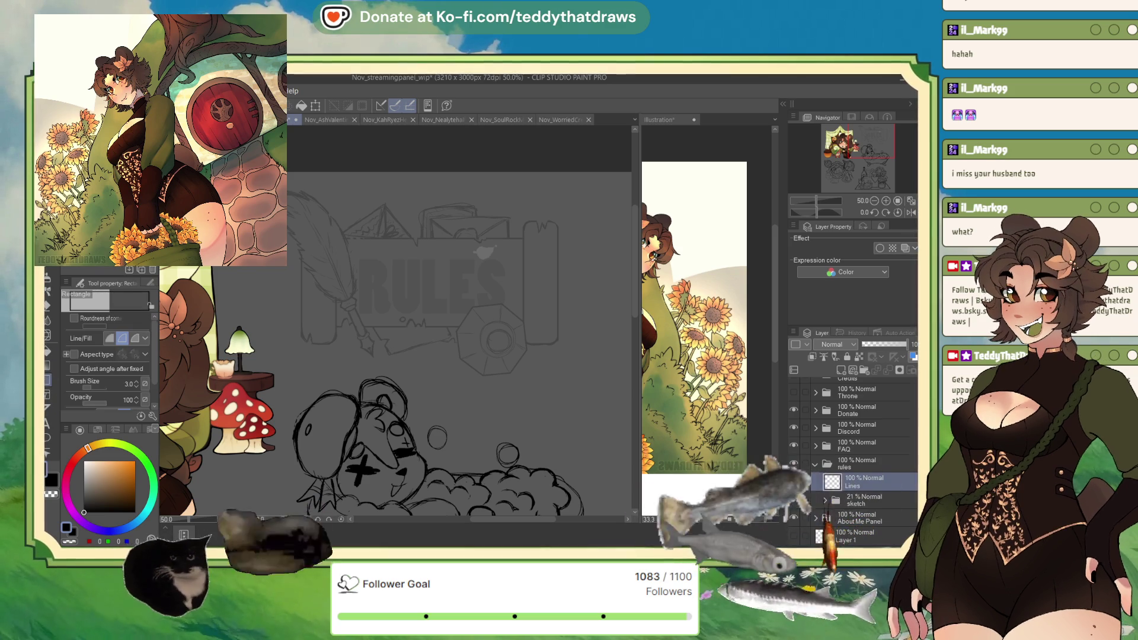
{"action": "left_click", "coordinate": [136, 381]}
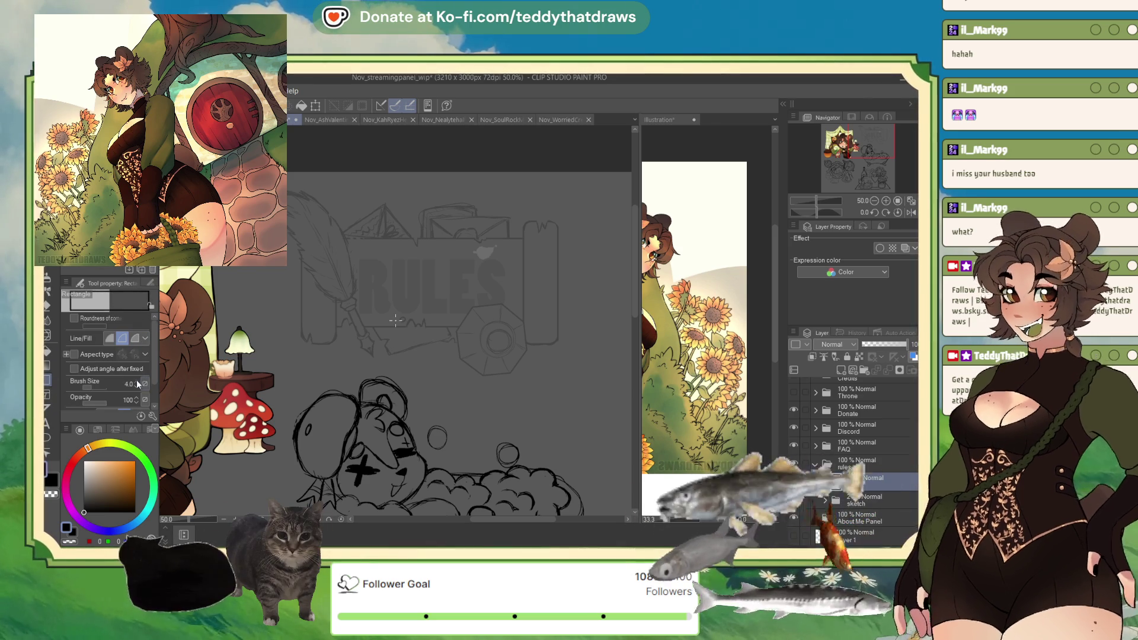
{"action": "left_click", "coordinate": [135, 381]}
{"action": "mouse_move", "coordinate": [301, 227]}
{"action": "left_mouse_down"}
{"action": "mouse_move", "coordinate": [466, 286]}
{"action": "mouse_move", "coordinate": [536, 336]}
{"action": "left_mouse_up"}
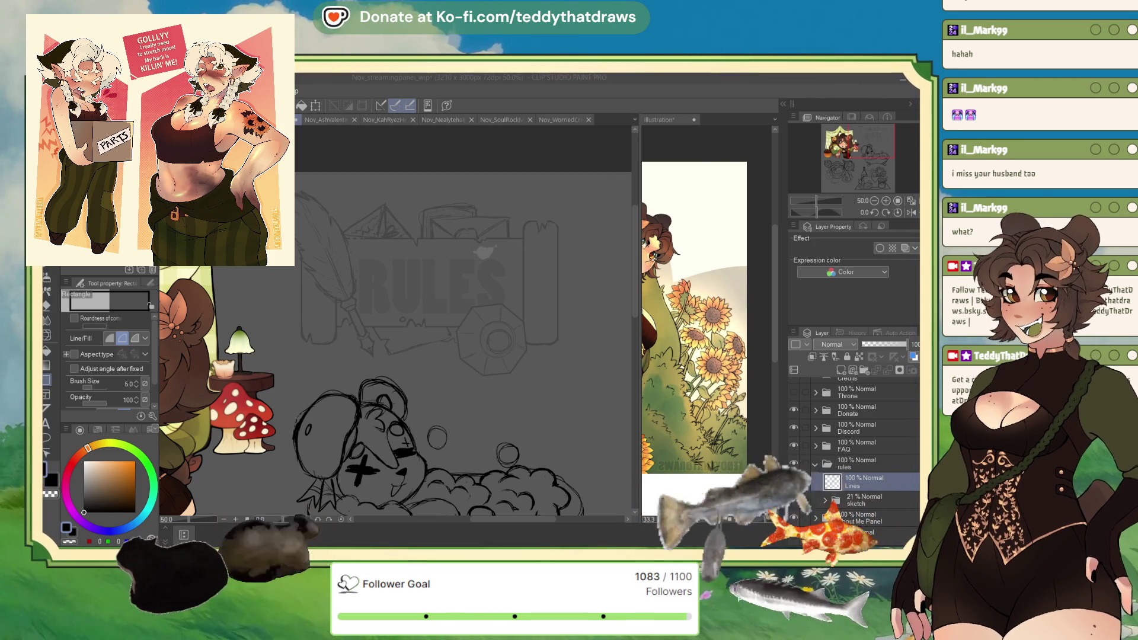
{"action": "left_click_drag", "start_coordinate": [864, 155], "coordinate": [847, 167]}
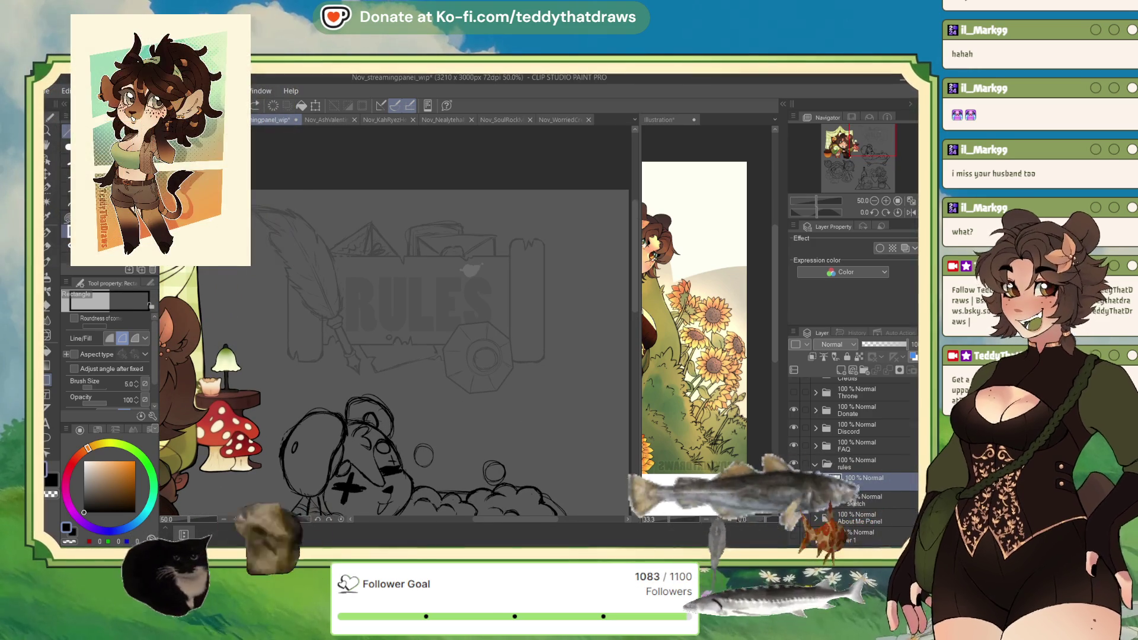
- Draw a rectangle frame around the RULES lettering and set the Straight line width to 5
{"action": "mouse_move", "coordinate": [306, 251]}
{"action": "left_mouse_down"}
{"action": "mouse_move", "coordinate": [409, 334]}
{"action": "mouse_move", "coordinate": [521, 354]}
{"action": "left_mouse_up"}
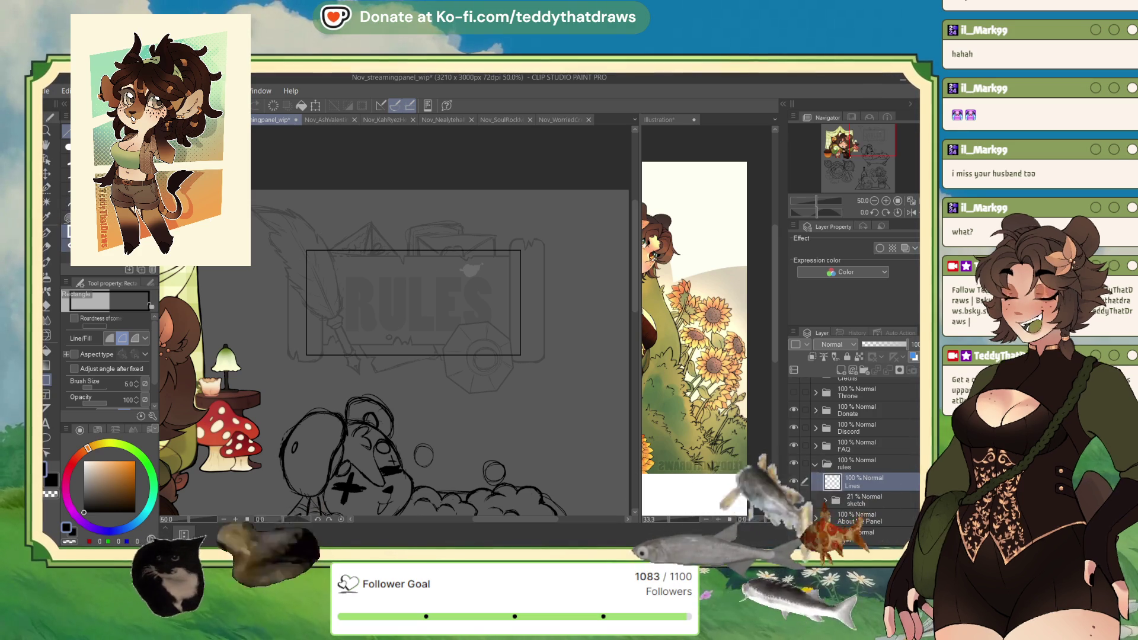
{"action": "key", "text": "u"}
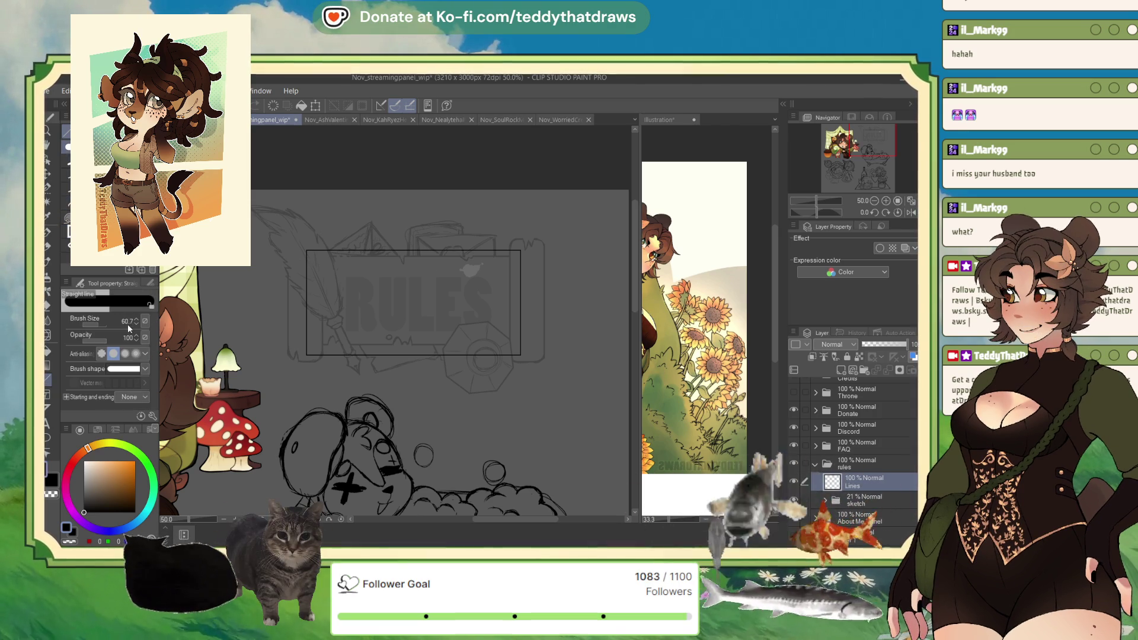
{"action": "key", "text": "u"}
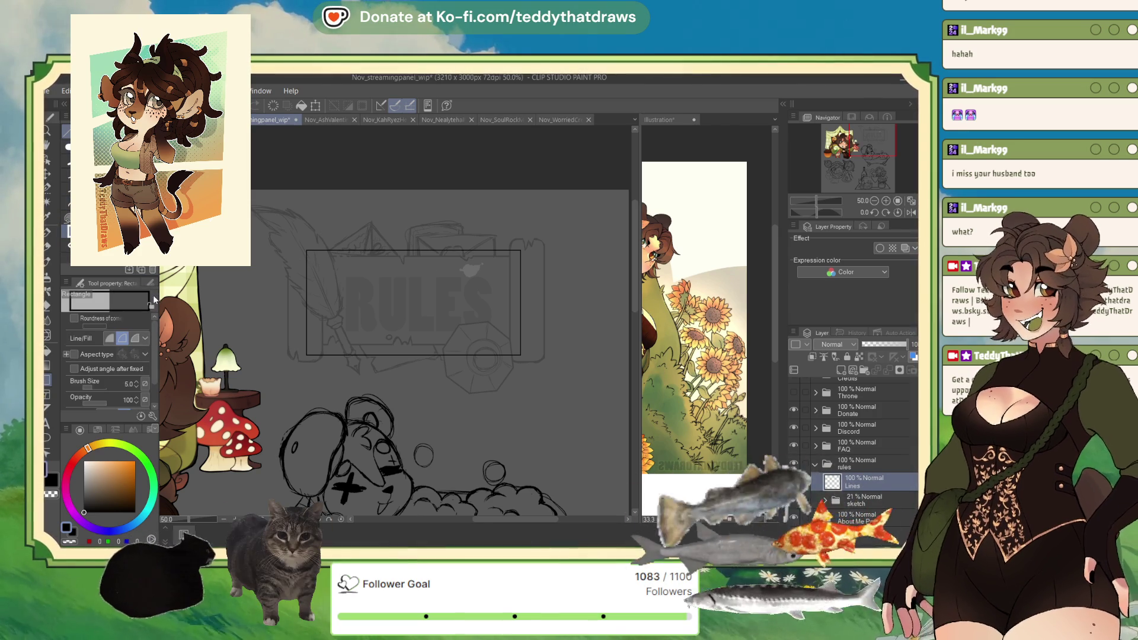
{"action": "key", "text": "u"}
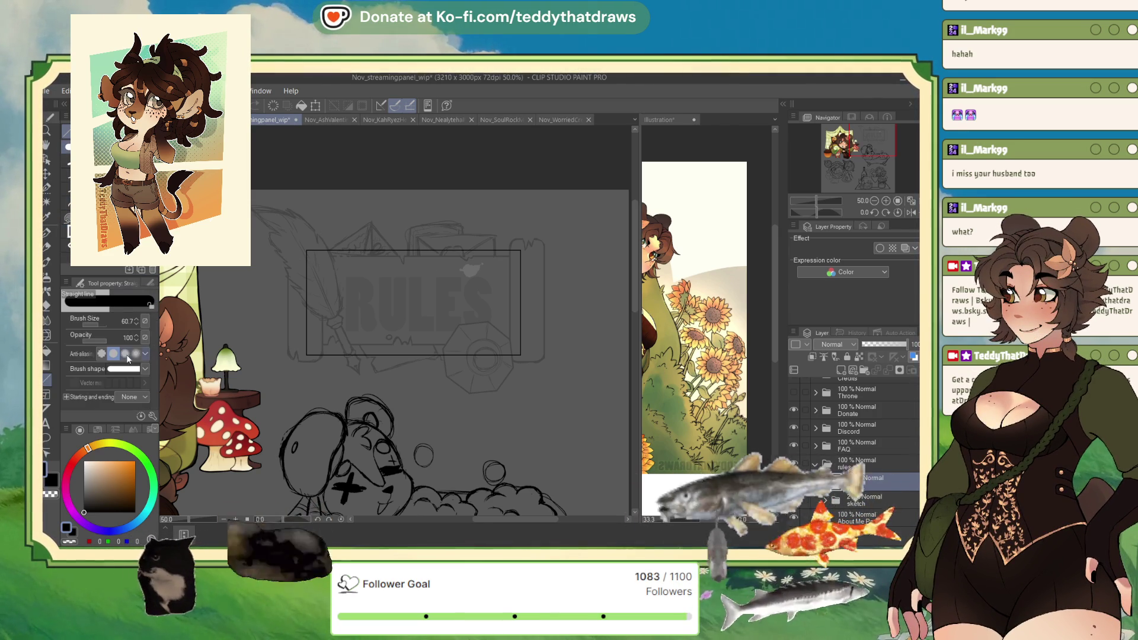
{"action": "left_click_drag", "start_coordinate": [136, 322], "coordinate": [129, 323]}
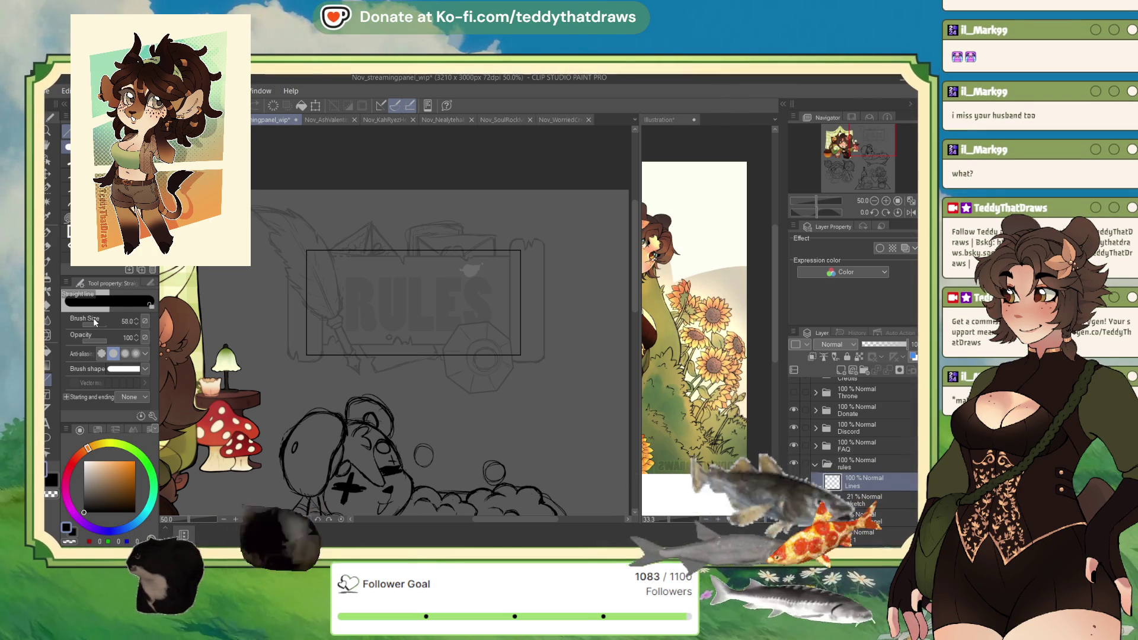
{"action": "left_click", "coordinate": [94, 321]}
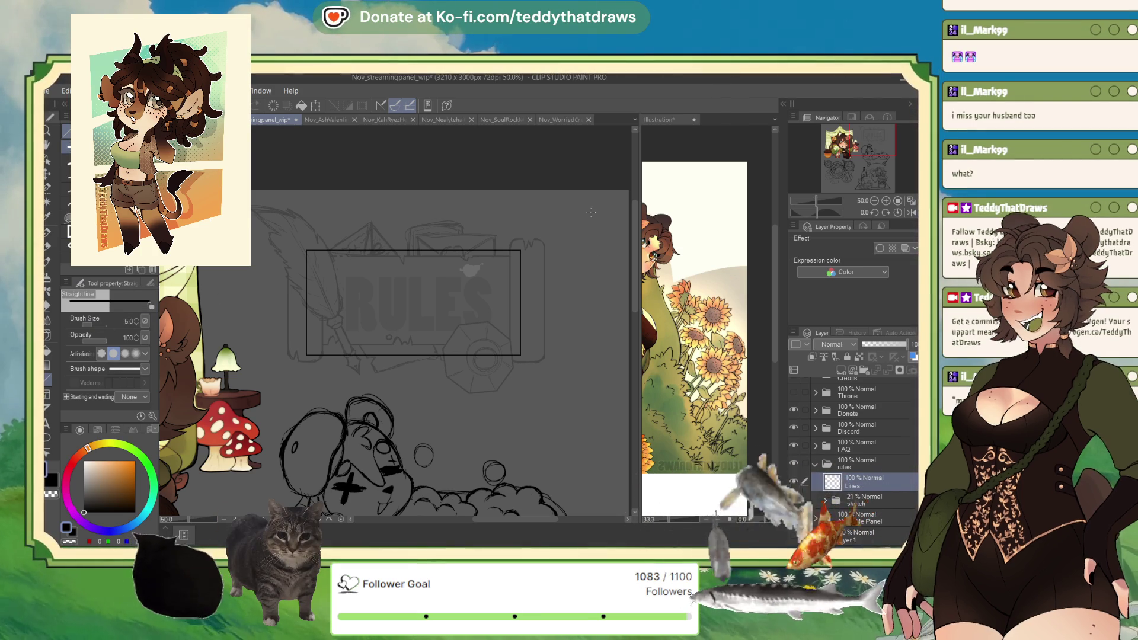
{"action": "scroll", "coordinate": [591, 212], "scroll_direction": "up", "scroll_amount": 1}
{"action": "scroll", "coordinate": [591, 211], "scroll_direction": "up", "scroll_amount": 1}
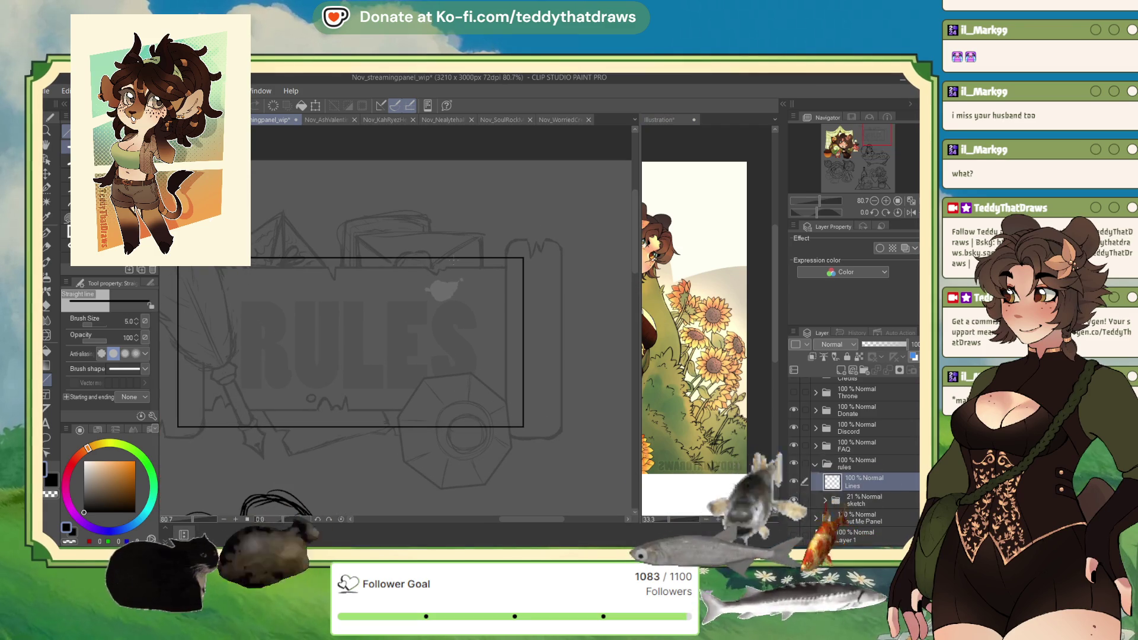
- Ink four vertical lines: two at the banner's right edge and the rolled end's outer and inner edges
{"action": "left_click_drag", "start_coordinate": [507, 246], "coordinate": [509, 436]}
{"action": "left_click_drag", "start_coordinate": [560, 247], "coordinate": [562, 429]}
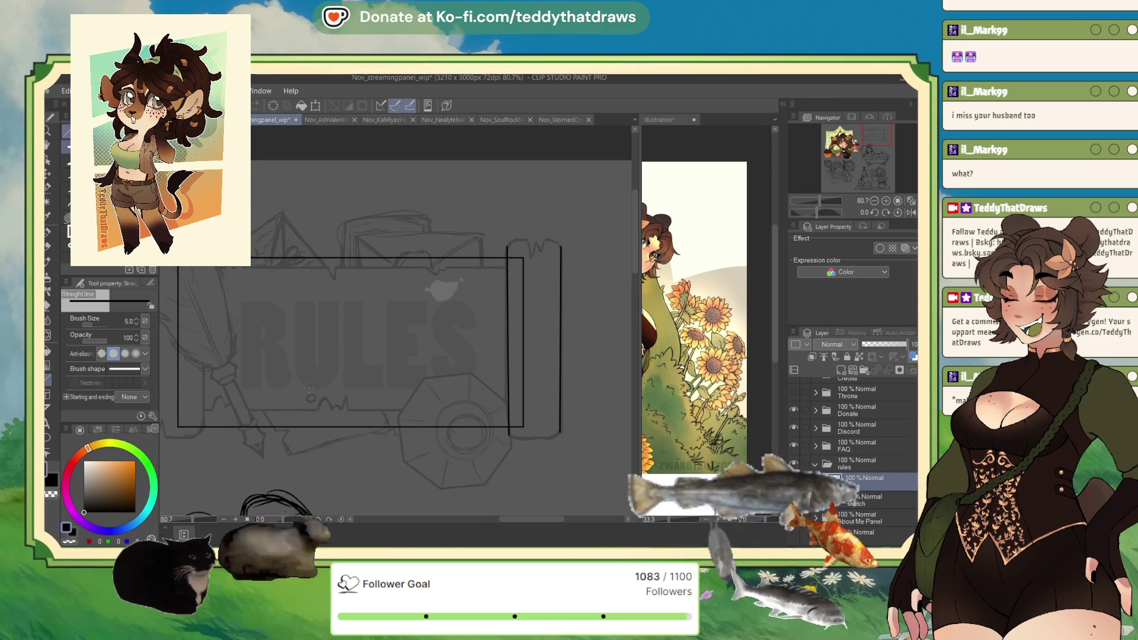
{"action": "scroll", "coordinate": [281, 237], "scroll_direction": "up", "scroll_amount": 2}
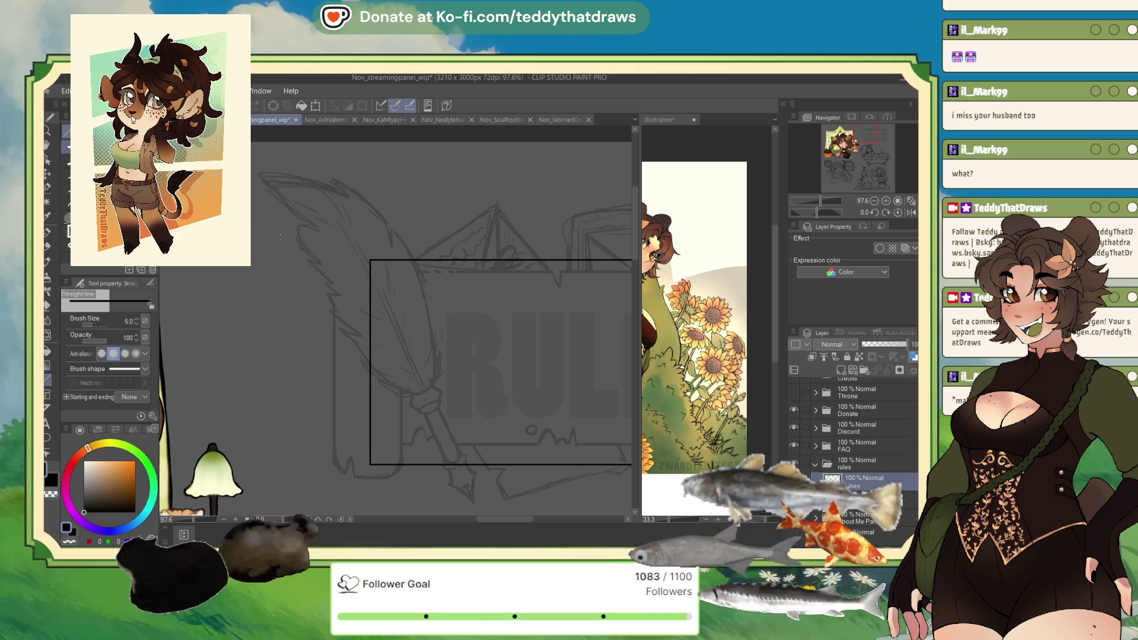
{"action": "left_click_drag", "start_coordinate": [331, 257], "coordinate": [334, 461]}
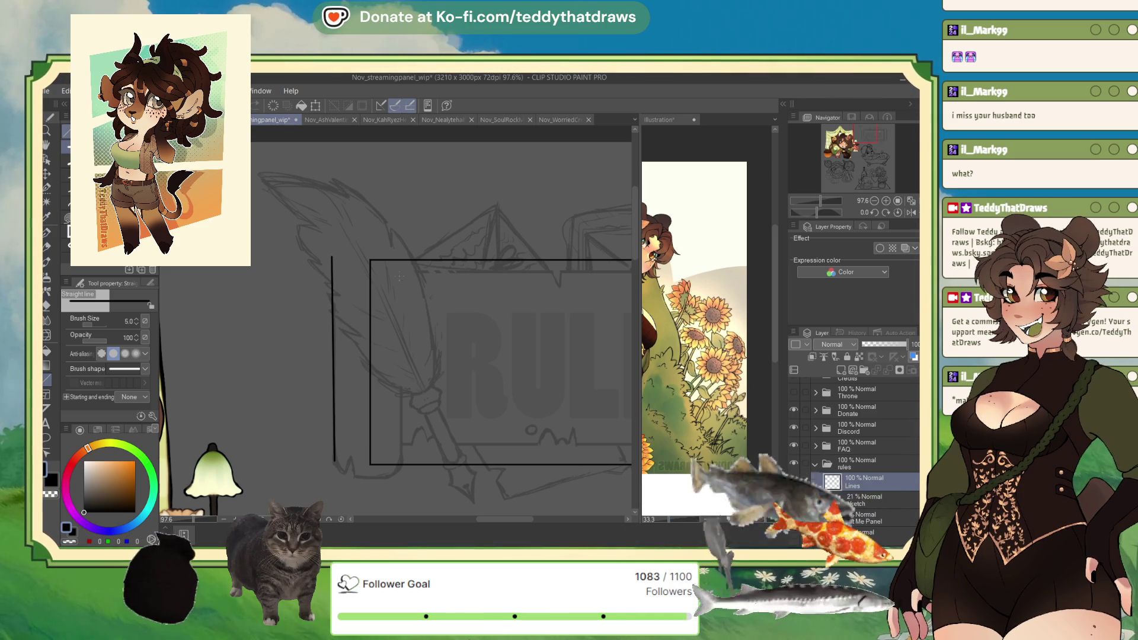
{"action": "left_click_drag", "start_coordinate": [398, 253], "coordinate": [401, 465]}
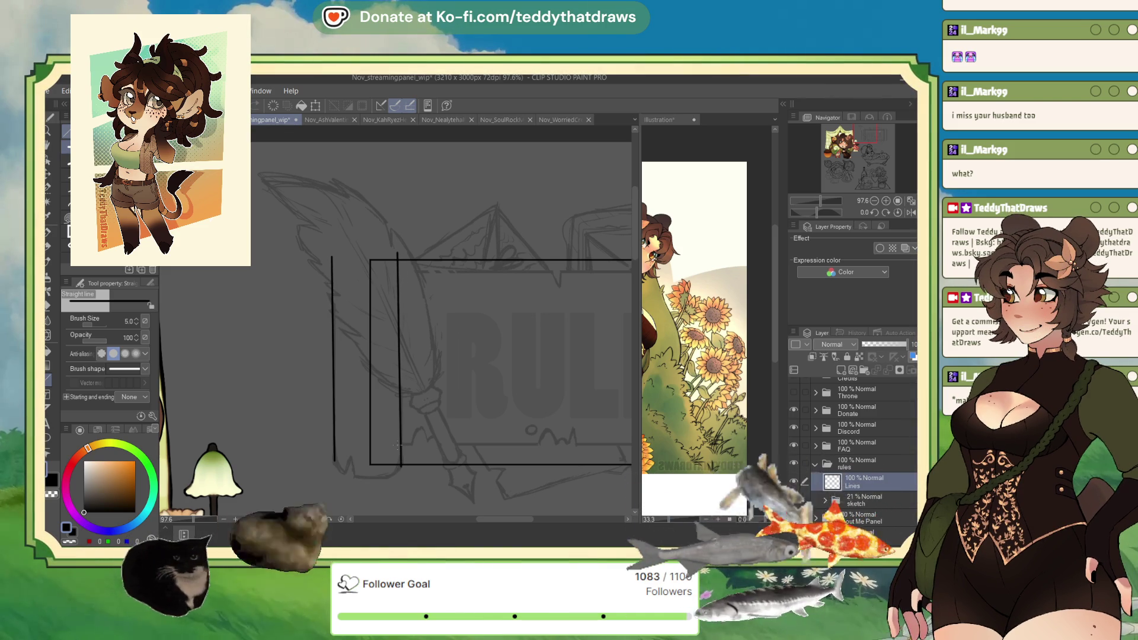
- Hook the bottom of the roll with the G-pen and erase the overlapping line ends
{"action": "left_click", "coordinate": [50, 236]}
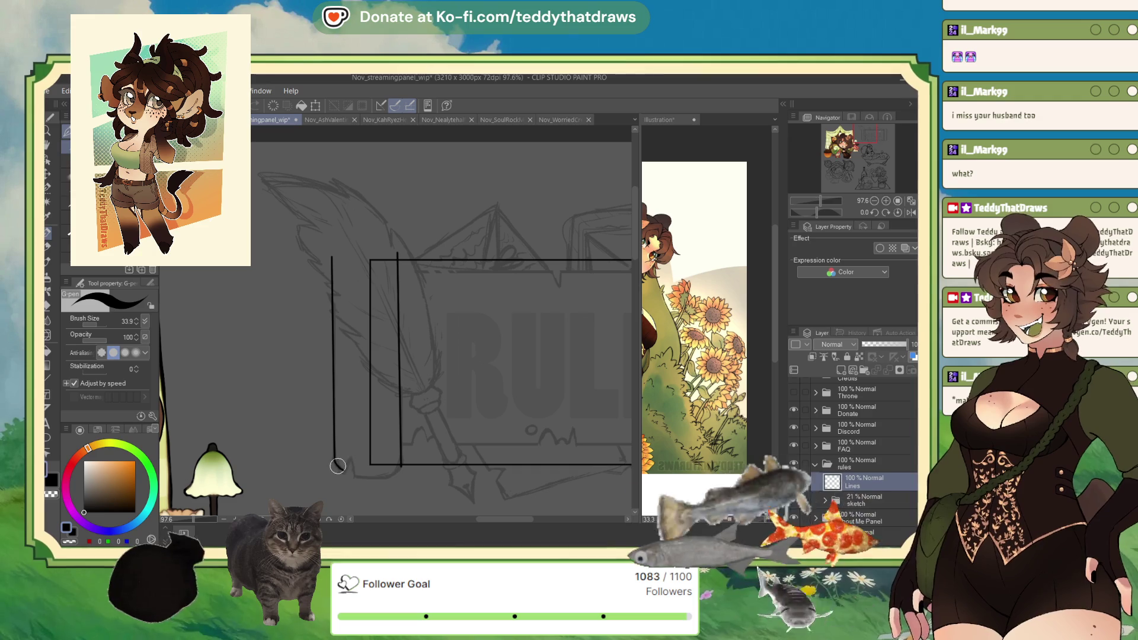
{"action": "left_click_drag", "start_coordinate": [334, 450], "coordinate": [355, 473]}
{"action": "key", "text": "ctrl+z"}
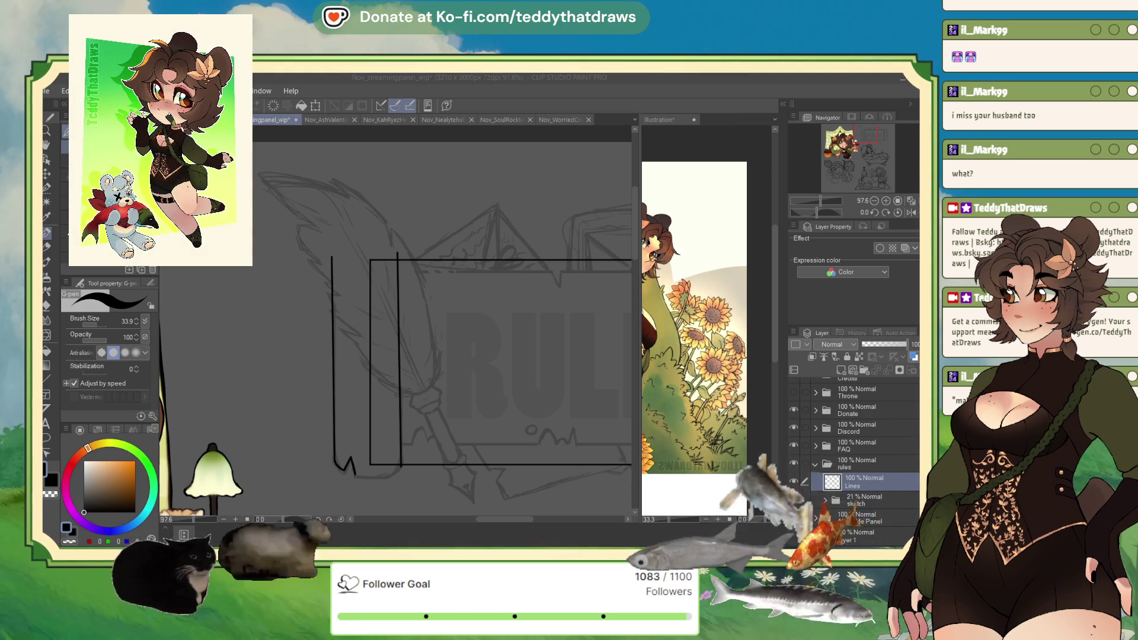
{"action": "key", "text": "c"}
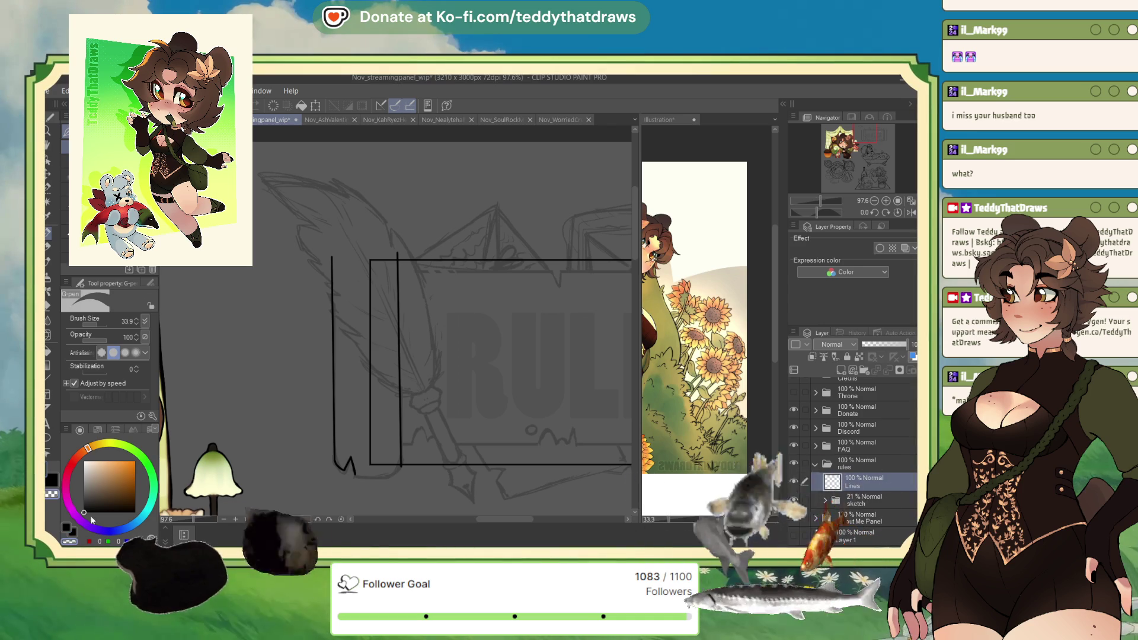
{"action": "mouse_move", "coordinate": [368, 452]}
{"action": "left_mouse_down"}
{"action": "mouse_move", "coordinate": [397, 466]}
{"action": "mouse_move", "coordinate": [374, 400]}
{"action": "mouse_move", "coordinate": [368, 320]}
{"action": "mouse_move", "coordinate": [371, 272]}
{"action": "mouse_move", "coordinate": [378, 254]}
{"action": "mouse_move", "coordinate": [389, 259]}
{"action": "left_mouse_up"}
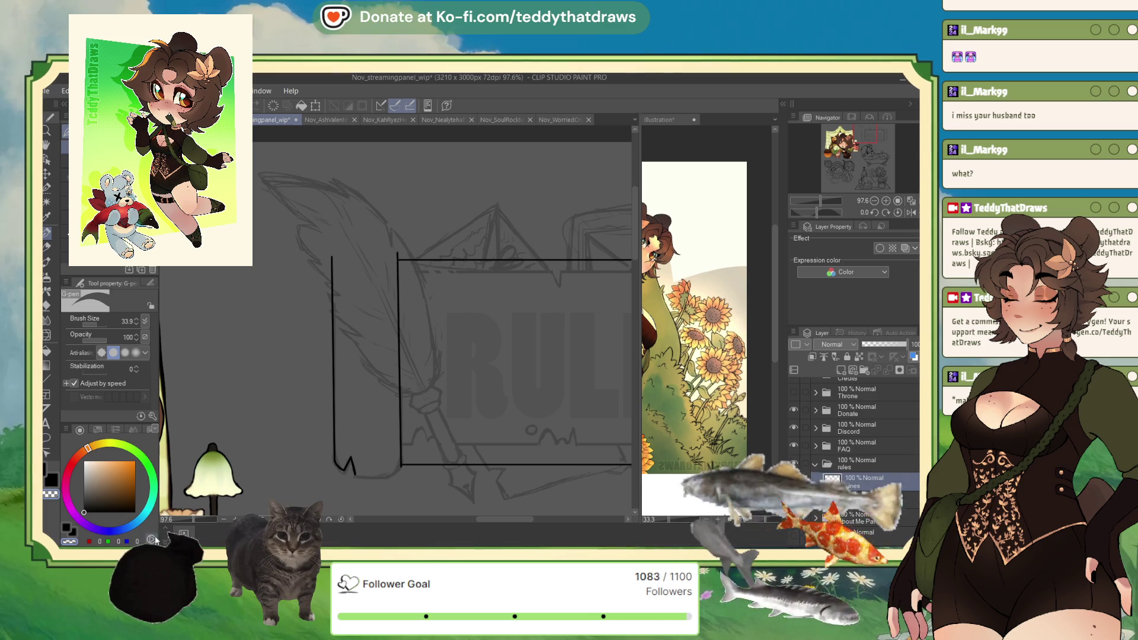
{"action": "key", "text": "c"}
- On a rotated canvas, close the roll's lower contour and add a jagged notch at the curve
{"action": "left_click_drag", "start_coordinate": [816, 215], "coordinate": [822, 215]}
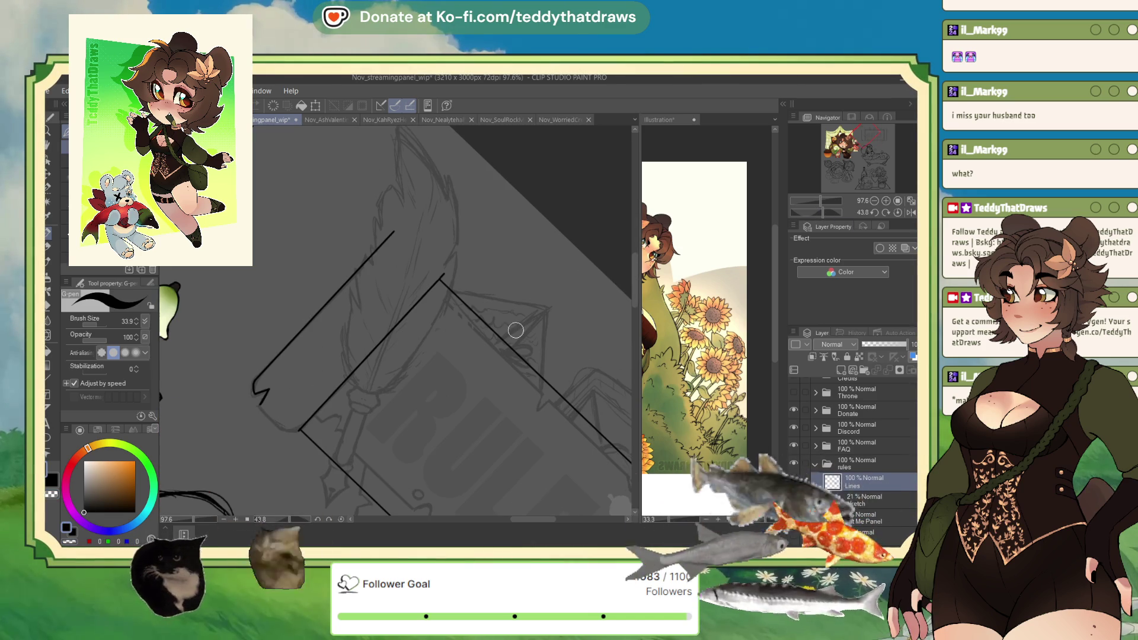
{"action": "left_click_drag", "start_coordinate": [259, 405], "coordinate": [288, 431]}
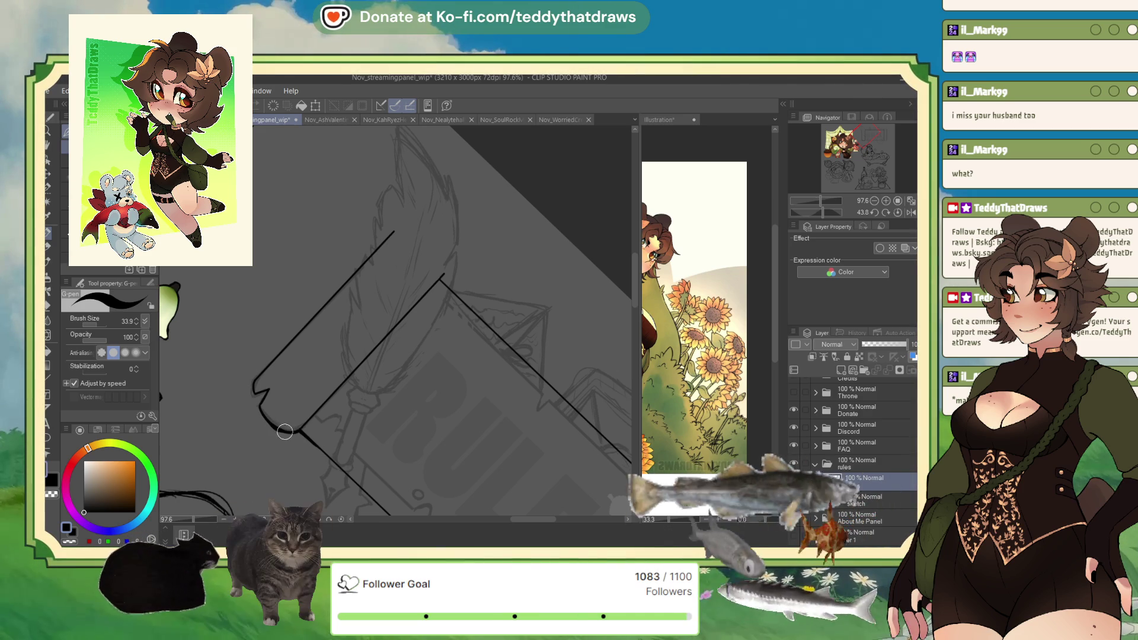
{"action": "left_click_drag", "start_coordinate": [285, 432], "coordinate": [264, 404]}
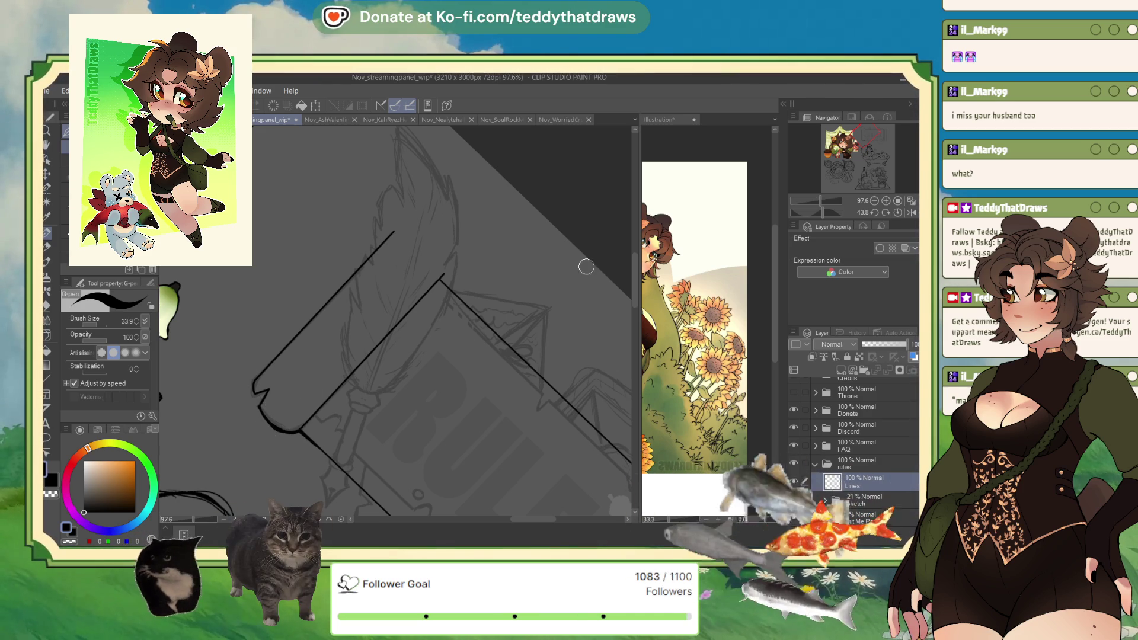
{"action": "left_click", "coordinate": [898, 214]}
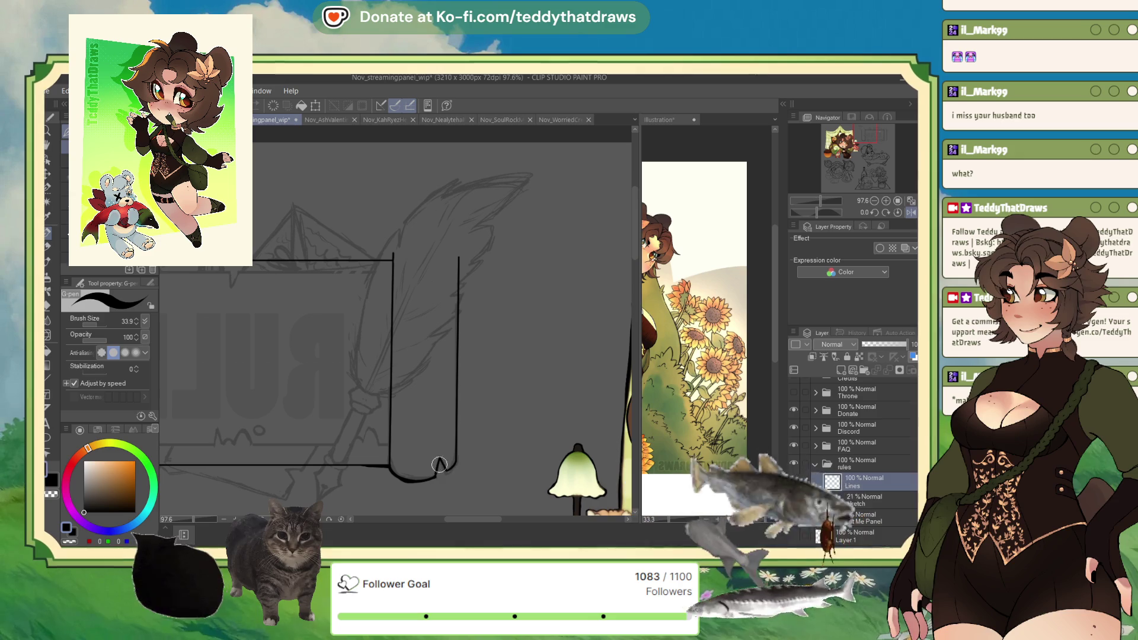
{"action": "left_click_drag", "start_coordinate": [437, 473], "coordinate": [450, 468]}
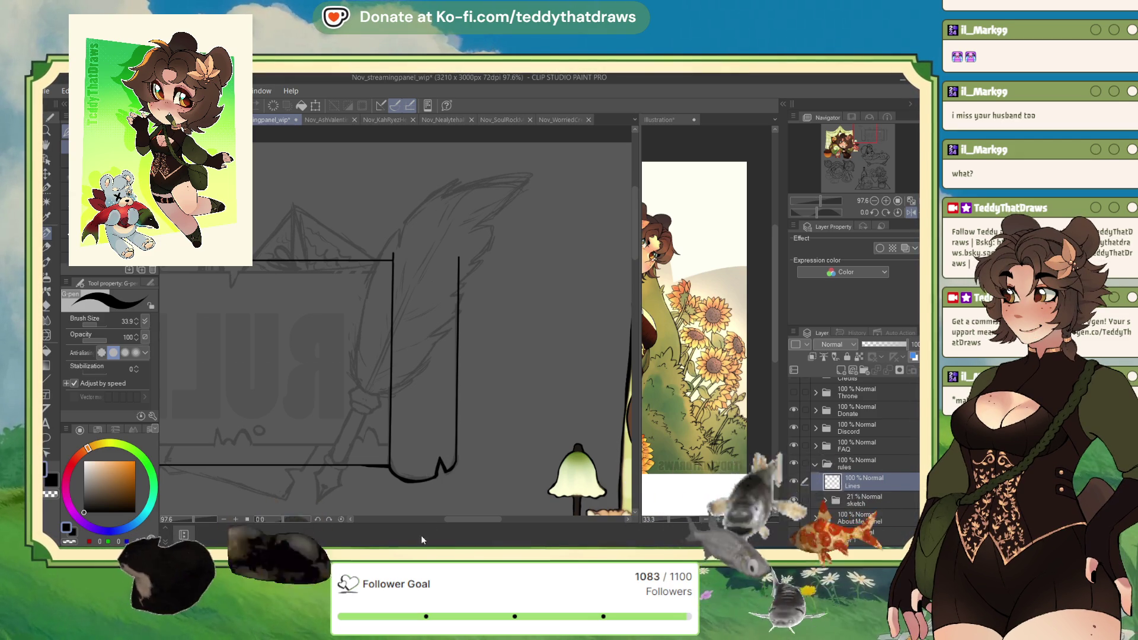
{"action": "key", "text": "c"}
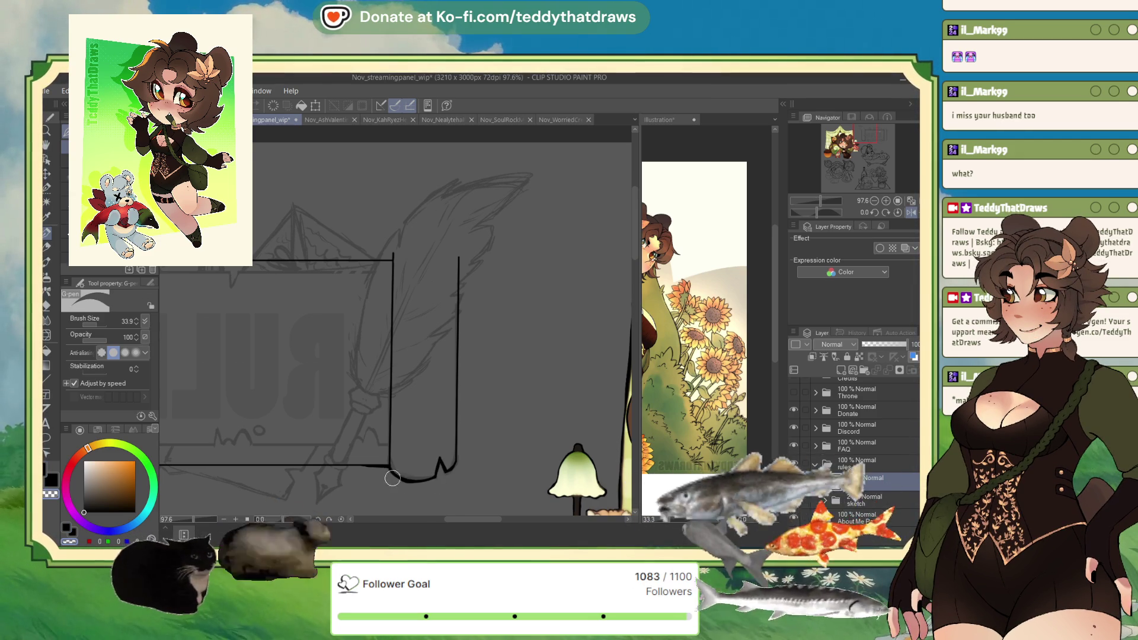
- Rework the notch, then ink the roll's rounded bottom corner with the canvas rotated
{"action": "key", "text": "c"}
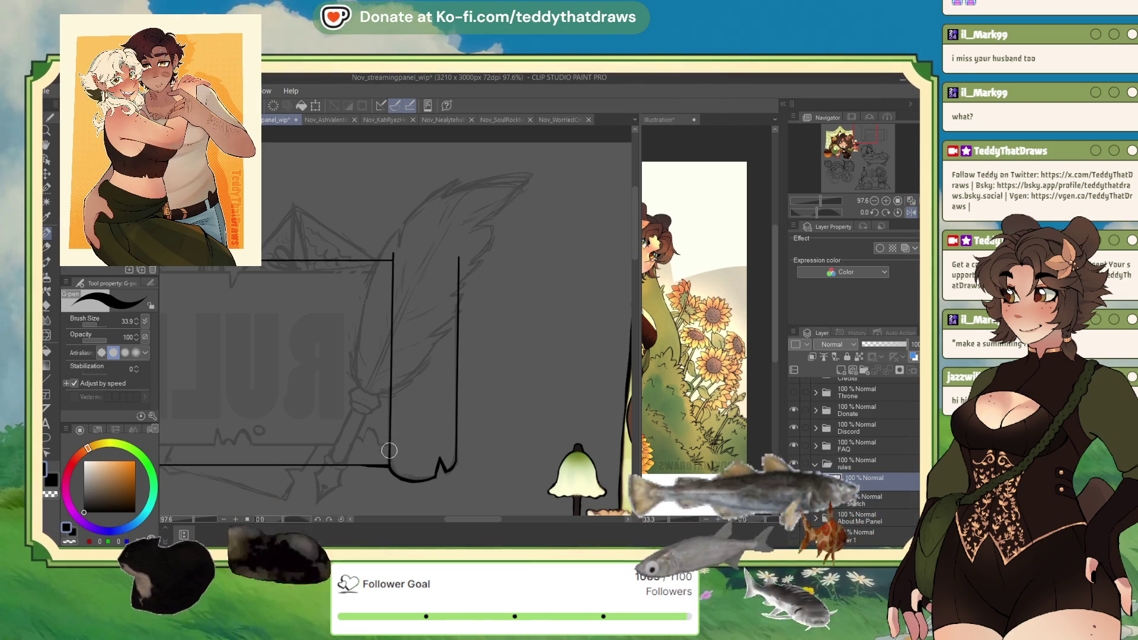
{"action": "scroll", "coordinate": [379, 436], "scroll_direction": "up", "scroll_amount": 1}
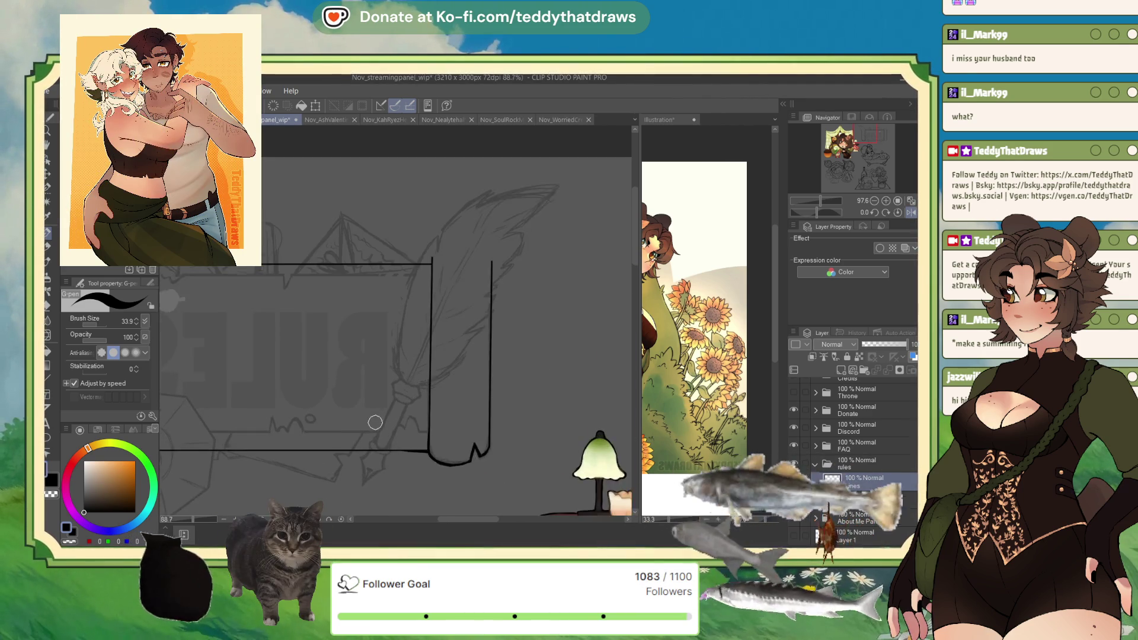
{"action": "key", "text": "c"}
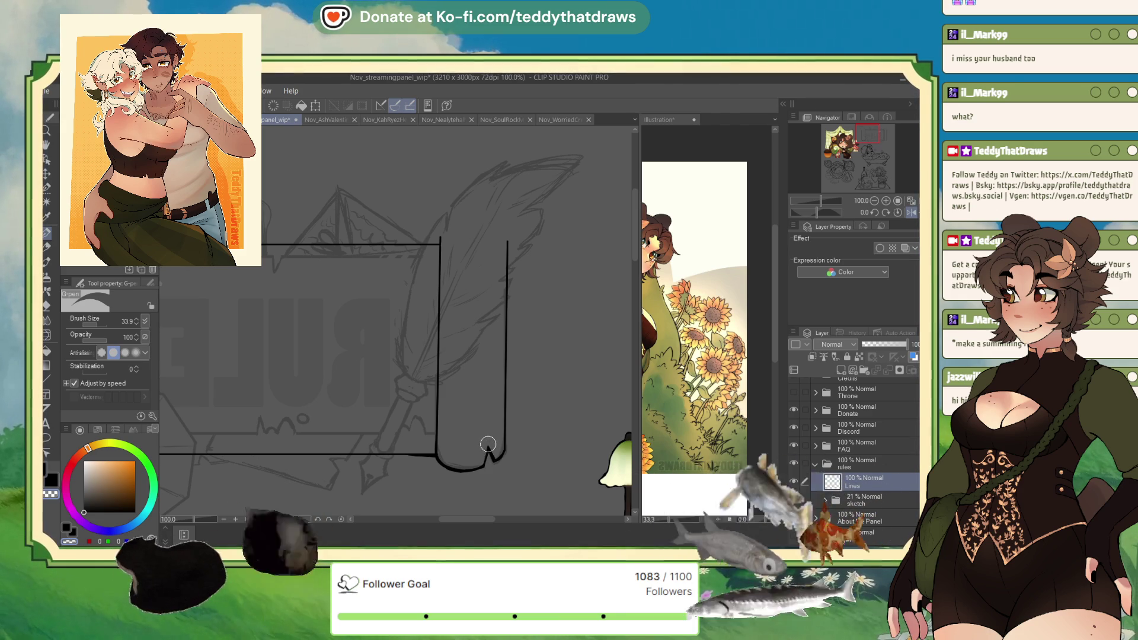
{"action": "left_click_drag", "start_coordinate": [490, 449], "coordinate": [495, 458]}
{"action": "key", "text": "ctrl+z"}
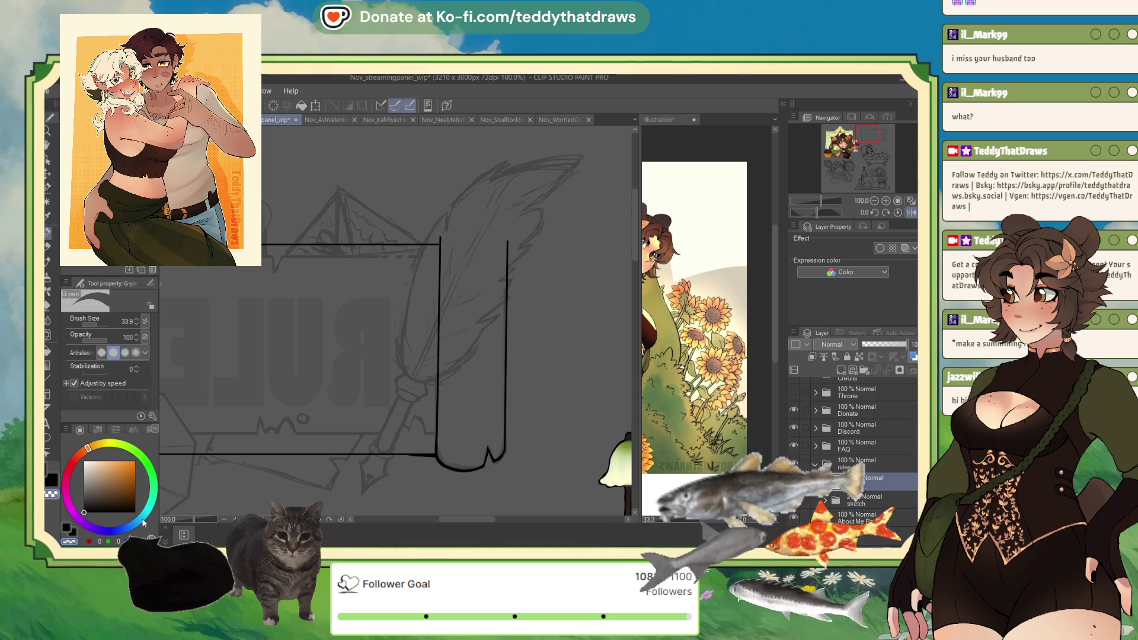
{"action": "key", "text": "c"}
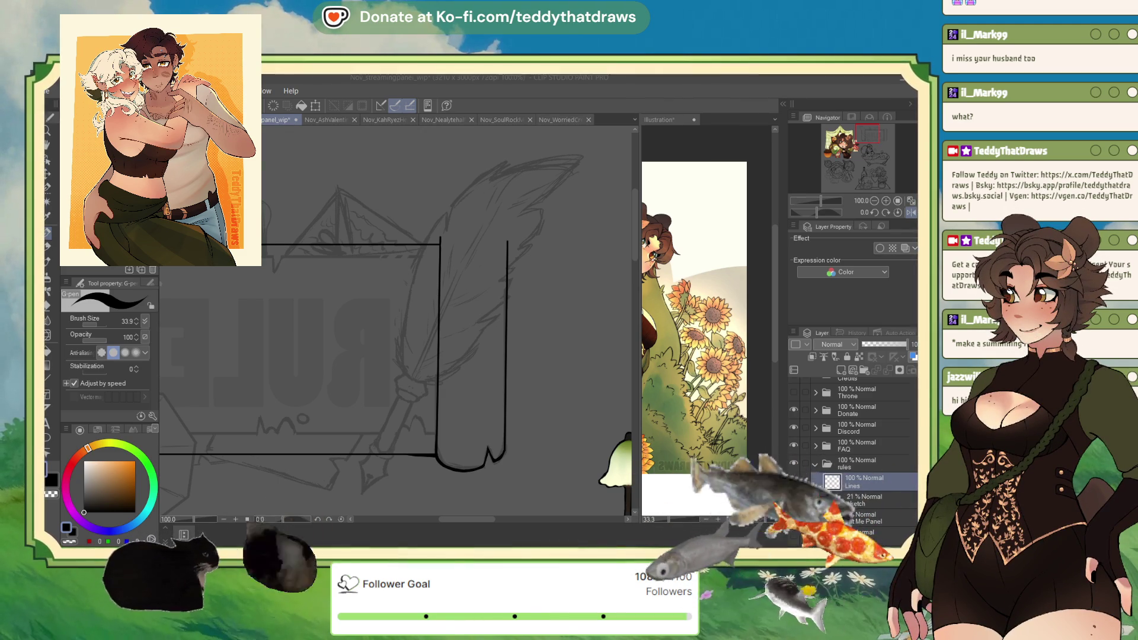
{"action": "left_click_drag", "start_coordinate": [816, 213], "coordinate": [795, 222]}
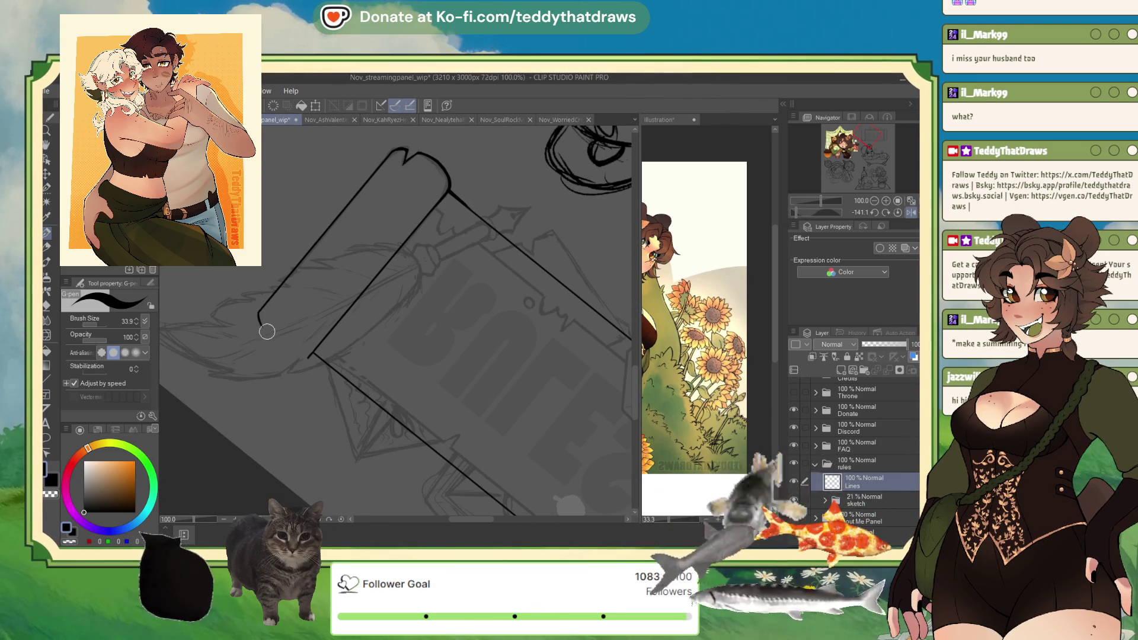
{"action": "mouse_move", "coordinate": [261, 314]}
{"action": "left_mouse_down"}
{"action": "mouse_move", "coordinate": [272, 343]}
{"action": "mouse_move", "coordinate": [309, 358]}
{"action": "left_mouse_up"}
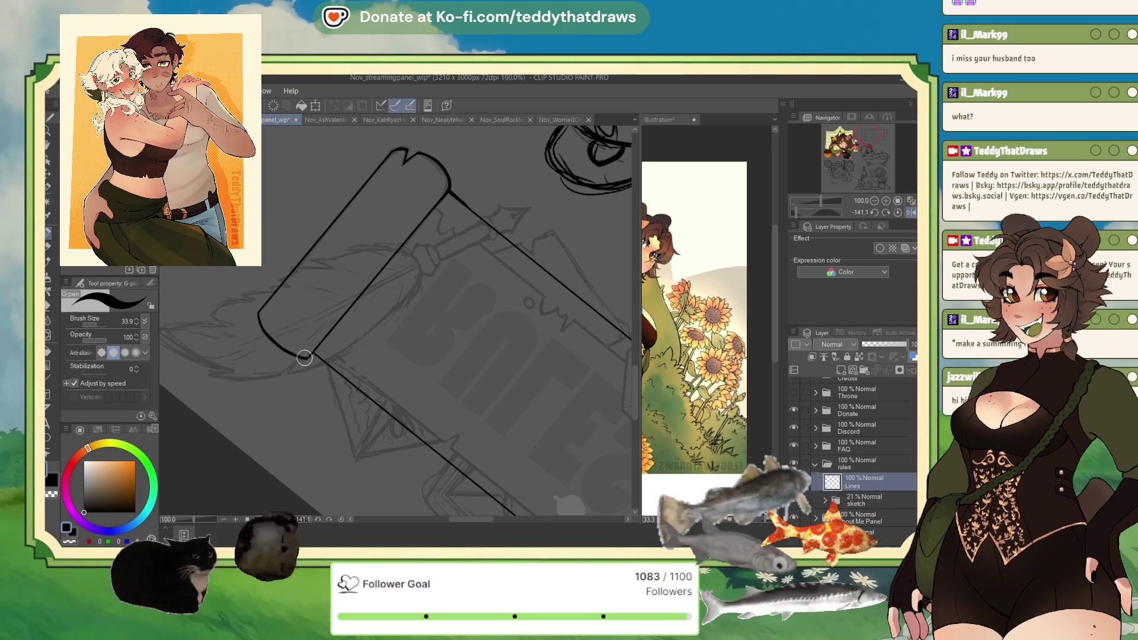
- Level the canvas, zoom out to the whole panel, and undo the scroll's ink strokes
{"action": "left_click", "coordinate": [894, 211]}
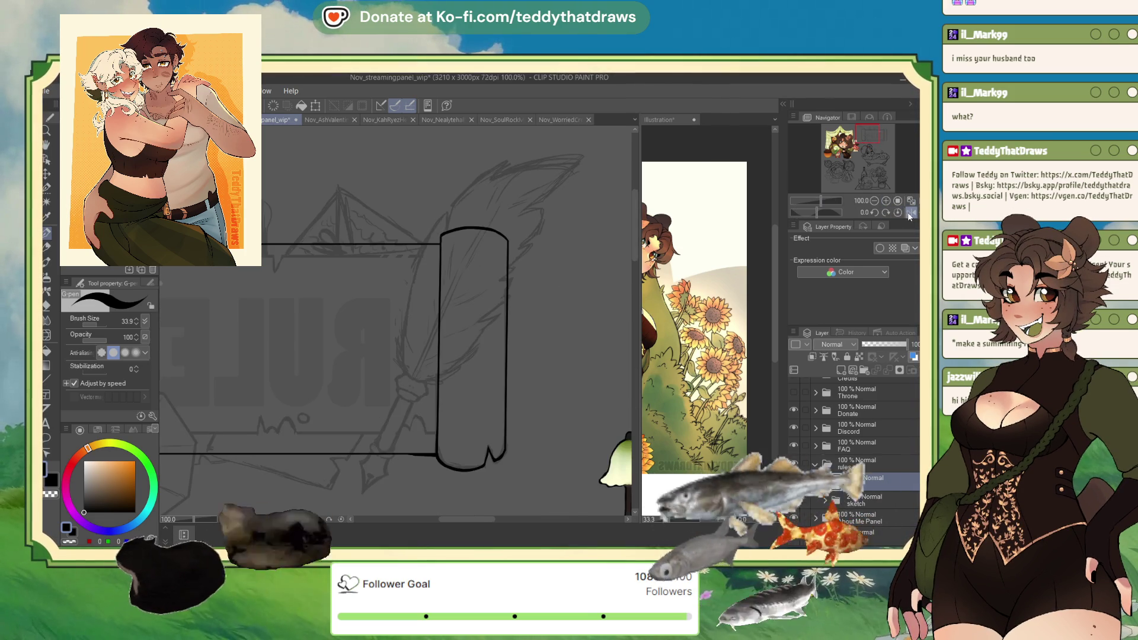
{"action": "scroll", "coordinate": [401, 320], "scroll_direction": "down", "scroll_amount": 3}
{"action": "scroll", "coordinate": [401, 321], "scroll_direction": "up", "scroll_amount": 4}
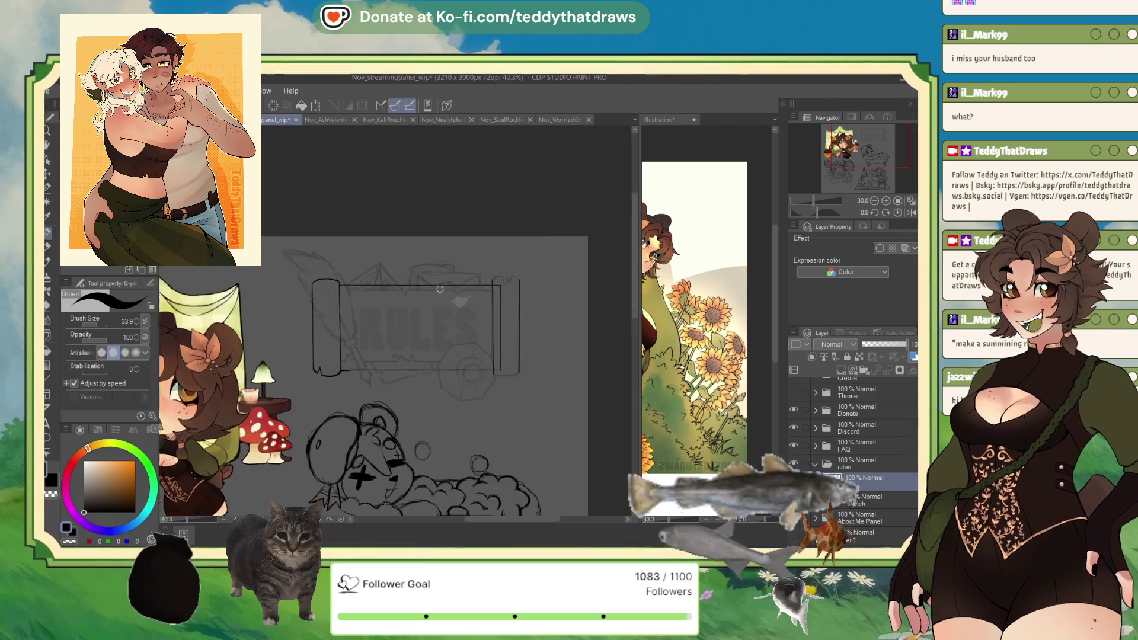
{"action": "scroll", "coordinate": [400, 316], "scroll_direction": "up", "scroll_amount": 1}
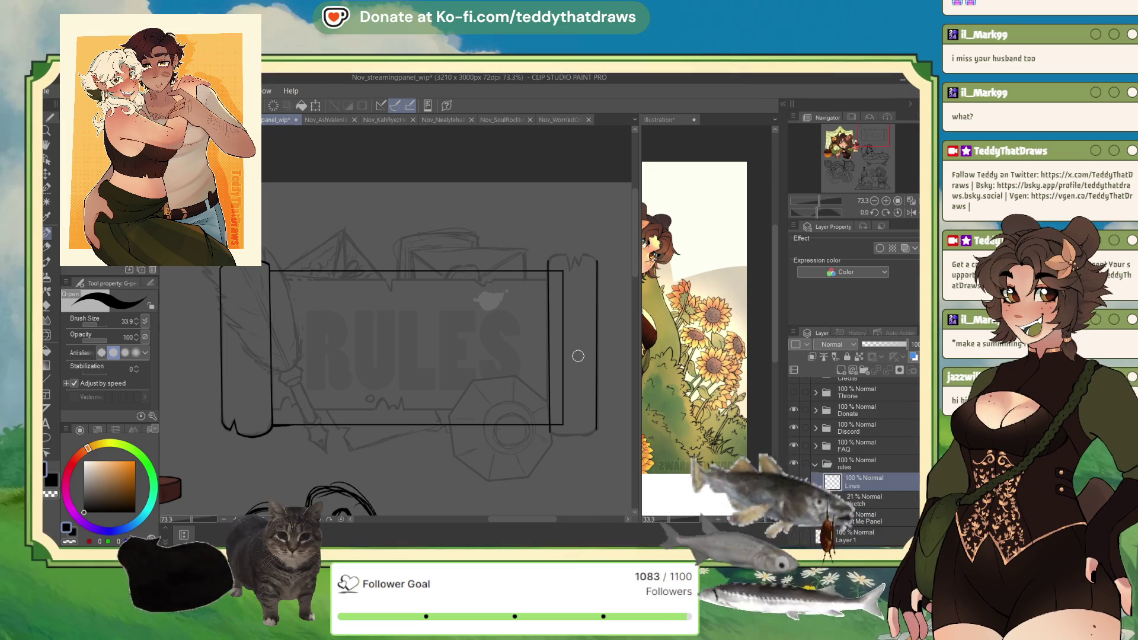
{"action": "key", "text": "ctrl+z"}
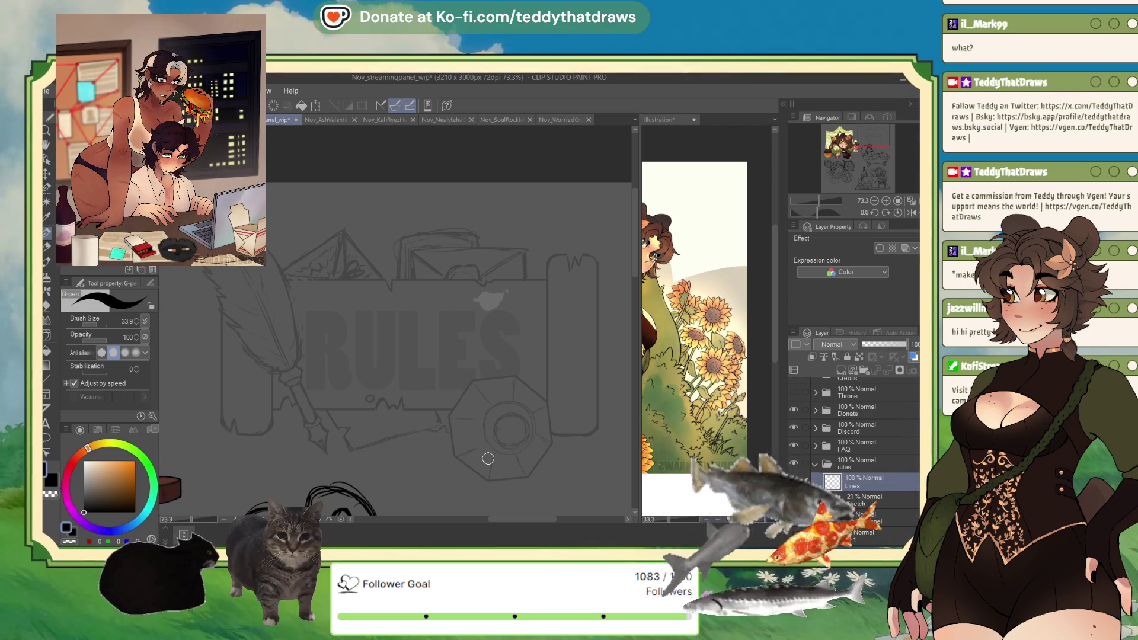
- Frame the RULES sketch with a Rectangle-tool border, then return to the pen
{"action": "left_click", "coordinate": [49, 382]}
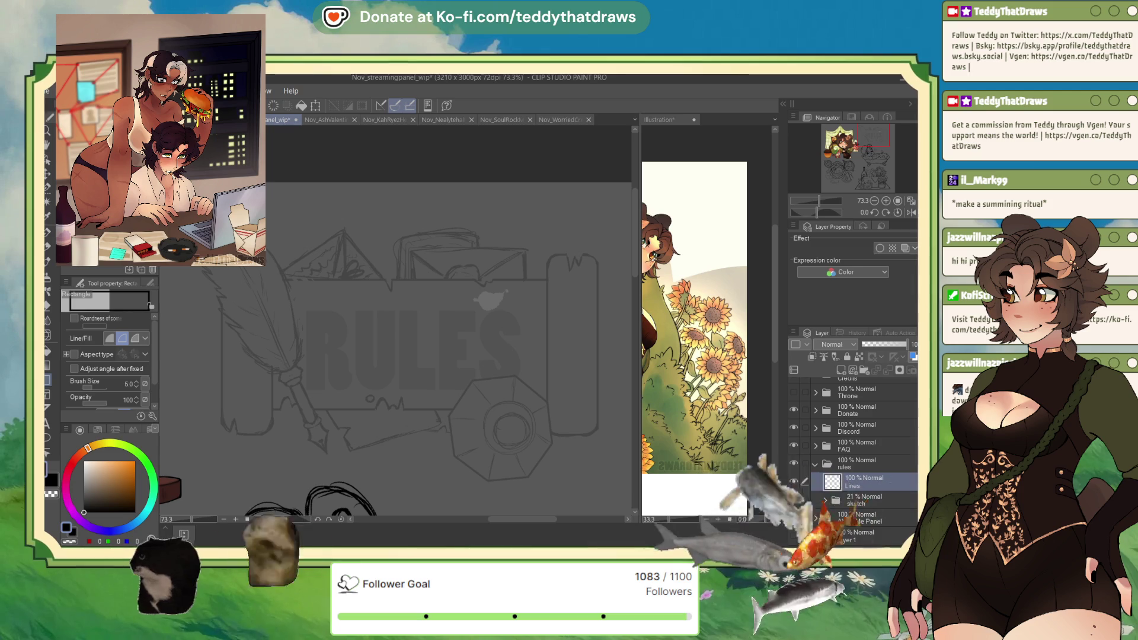
{"action": "mouse_move", "coordinate": [218, 264]}
{"action": "left_mouse_down"}
{"action": "mouse_move", "coordinate": [596, 435]}
{"action": "mouse_move", "coordinate": [597, 411]}
{"action": "left_mouse_up"}
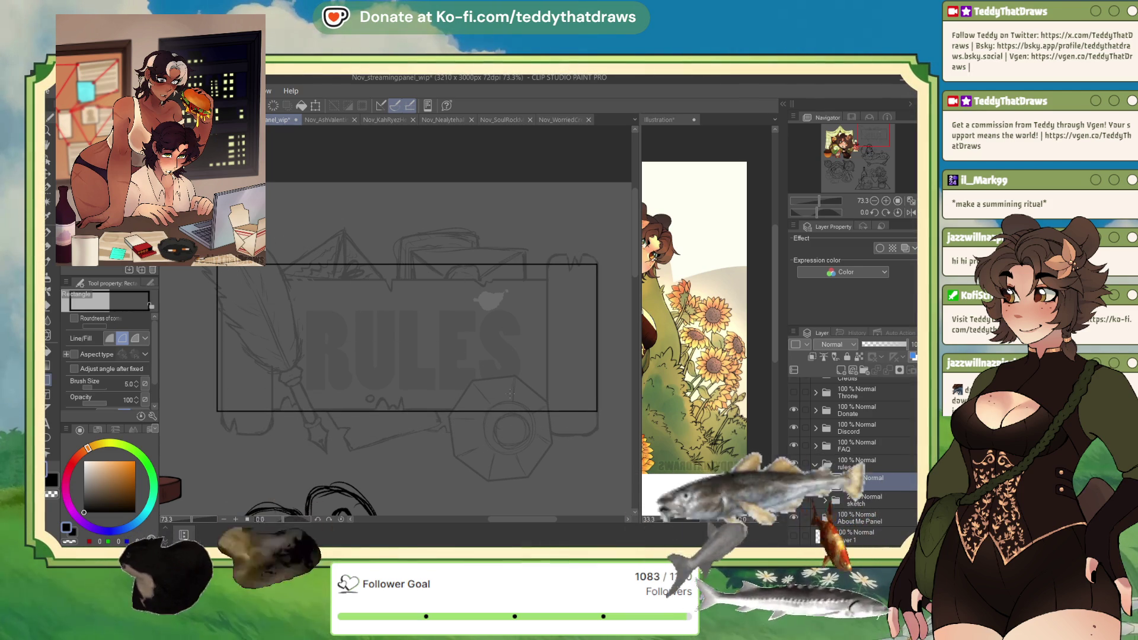
{"action": "key", "text": "p"}
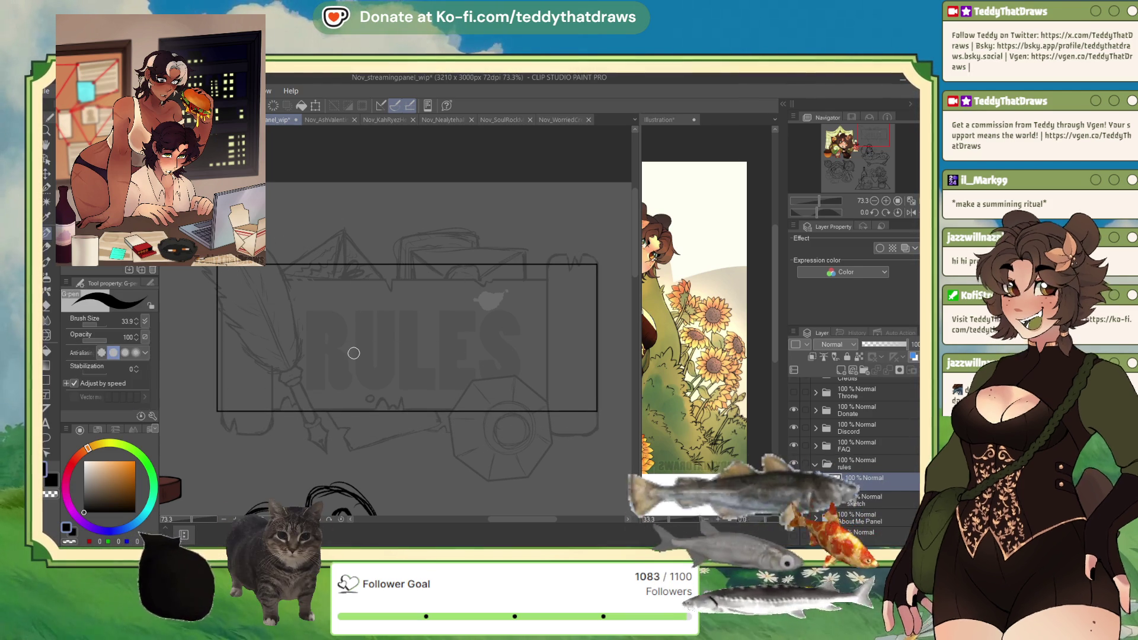
{"action": "scroll", "coordinate": [354, 353], "scroll_direction": "up", "scroll_amount": 3}
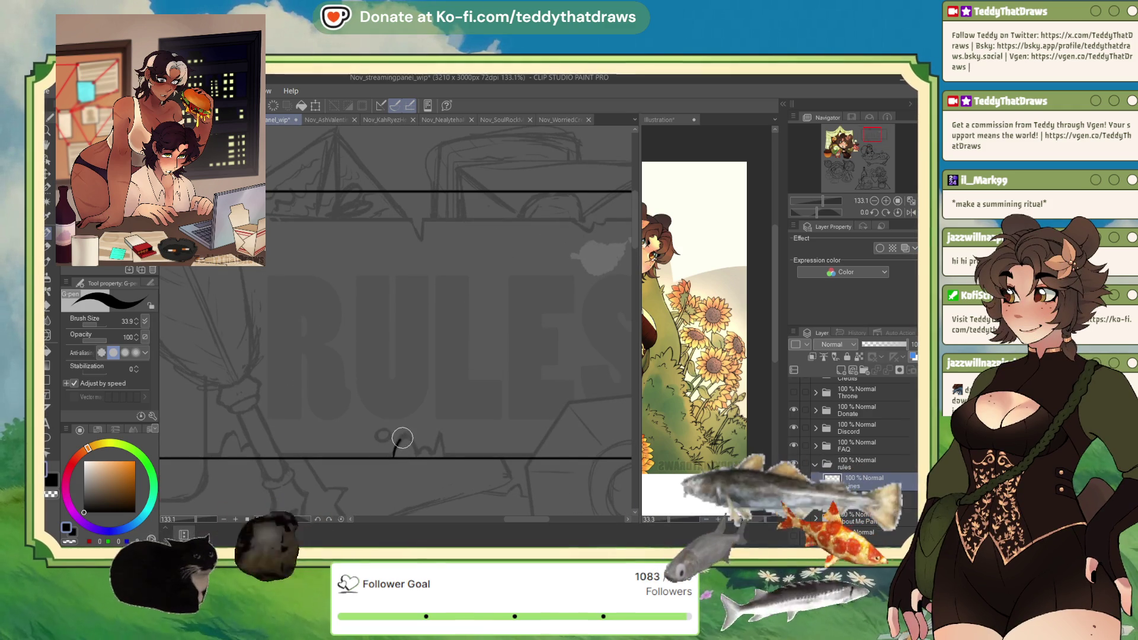
- Ink an arched bump on the bottom border line and pick the transparent colour for erasing
{"action": "mouse_move", "coordinate": [401, 437]}
{"action": "left_mouse_down"}
{"action": "mouse_move", "coordinate": [417, 457]}
{"action": "mouse_move", "coordinate": [443, 458]}
{"action": "left_mouse_up"}
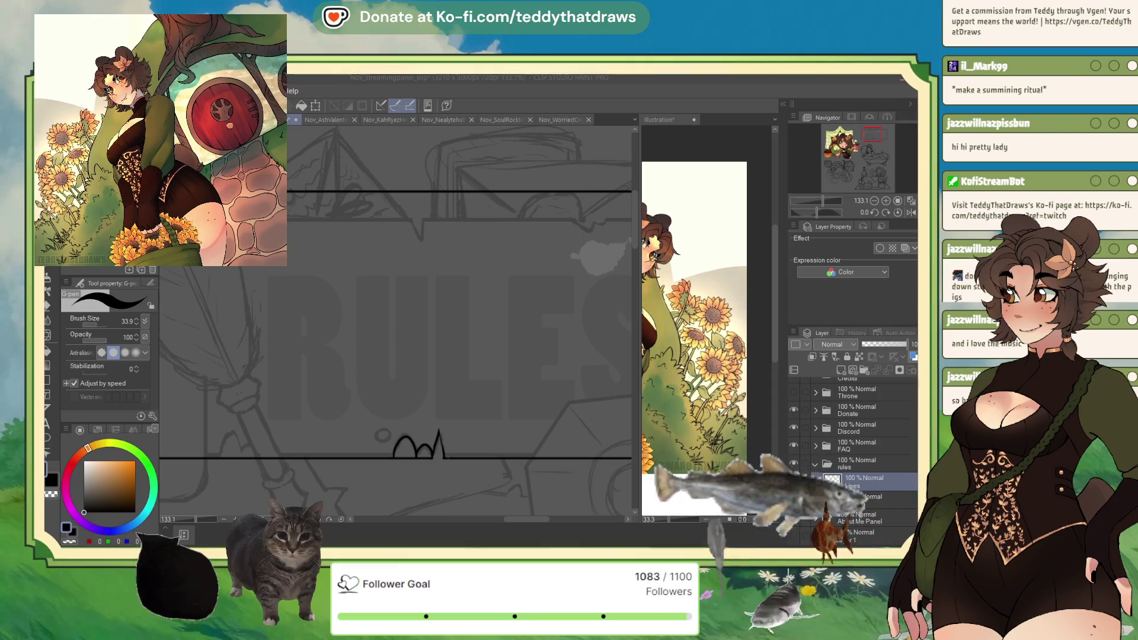
{"action": "left_click", "coordinate": [443, 455]}
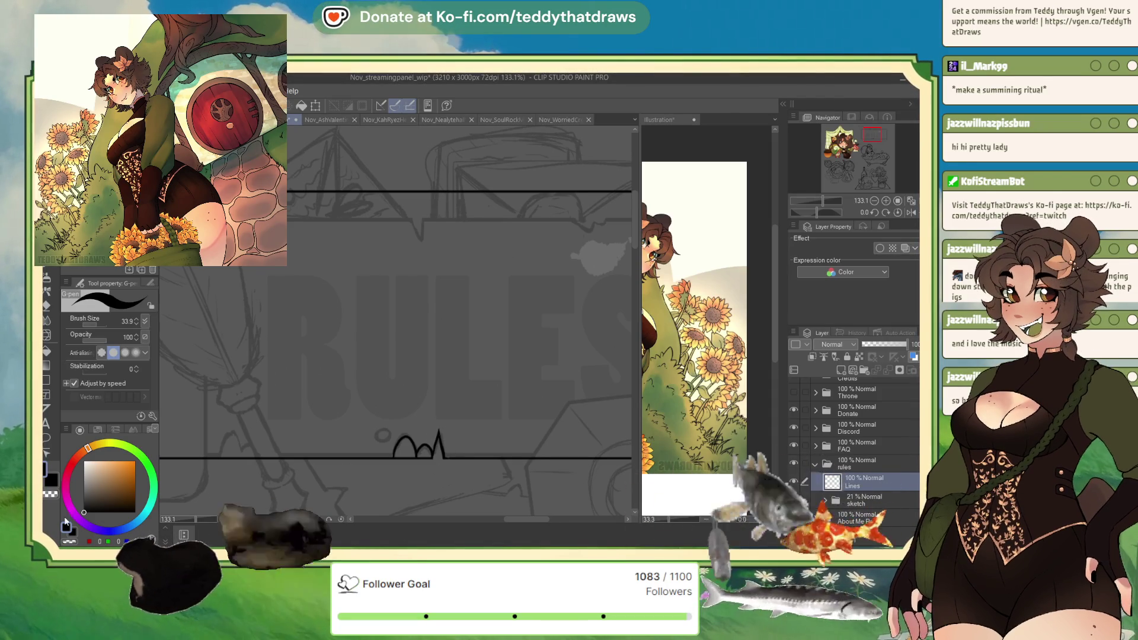
{"action": "left_click", "coordinate": [52, 493]}
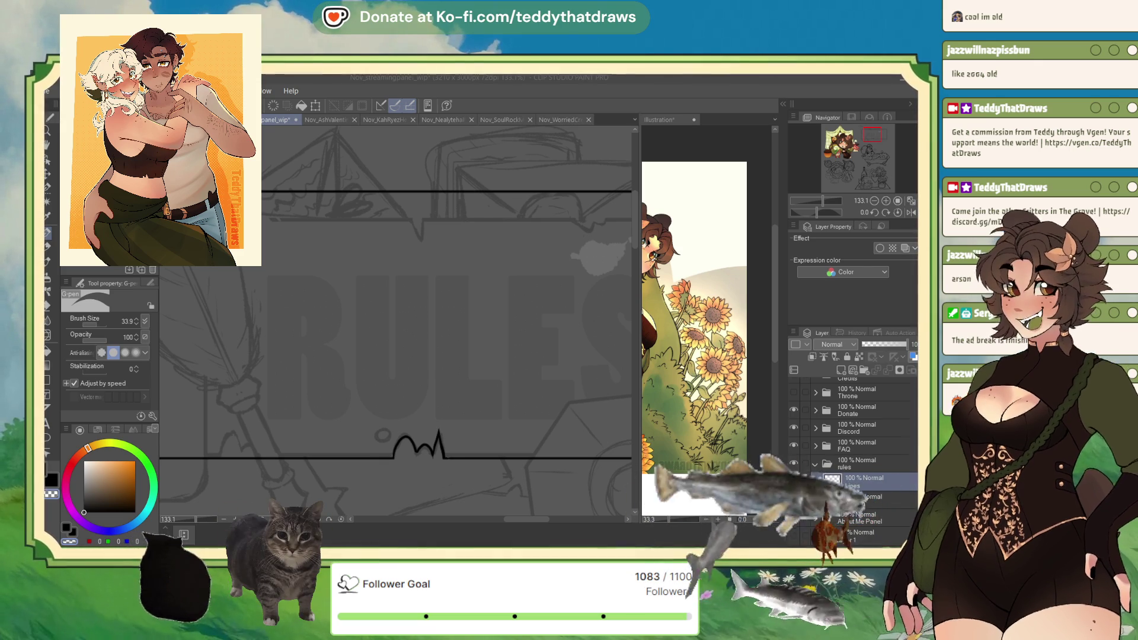
- Ink a V-shaped notch into the top border, redrawing it thicker and darker
{"action": "left_click", "coordinate": [874, 200]}
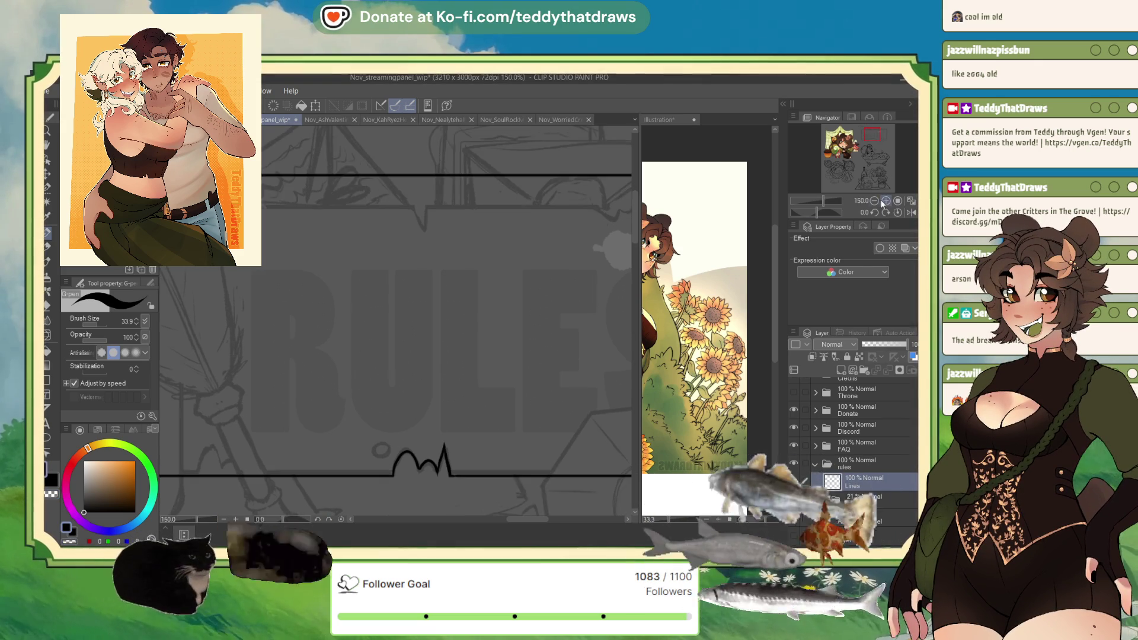
{"action": "left_click", "coordinate": [874, 201]}
{"action": "left_click", "coordinate": [873, 201]}
{"action": "scroll", "coordinate": [444, 291], "scroll_direction": "up", "scroll_amount": 5}
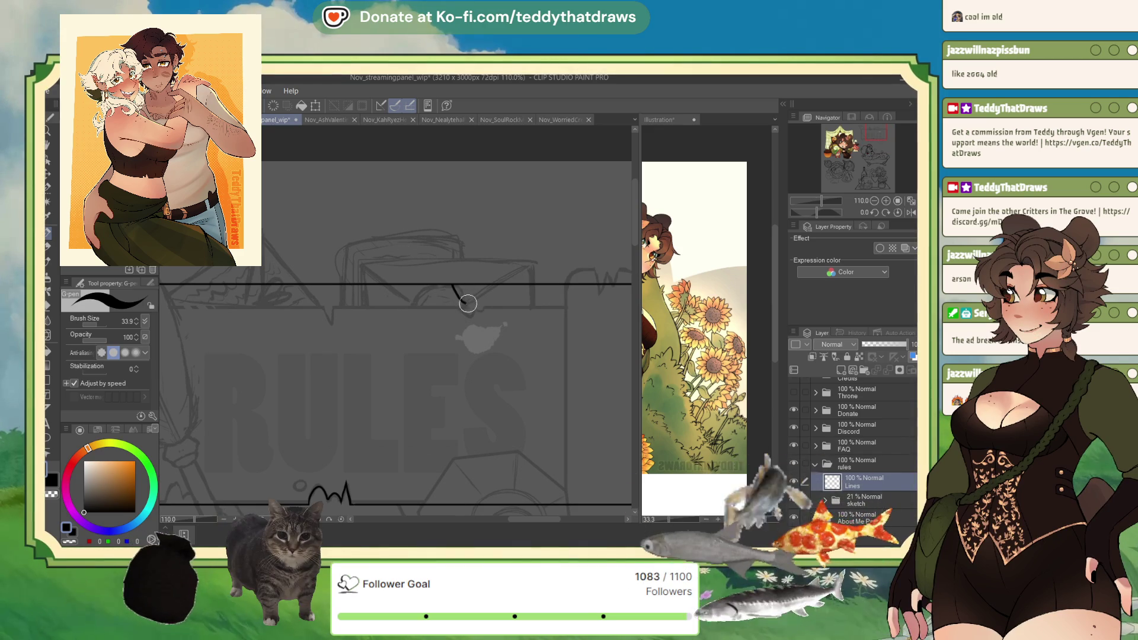
{"action": "left_click_drag", "start_coordinate": [468, 303], "coordinate": [471, 286]}
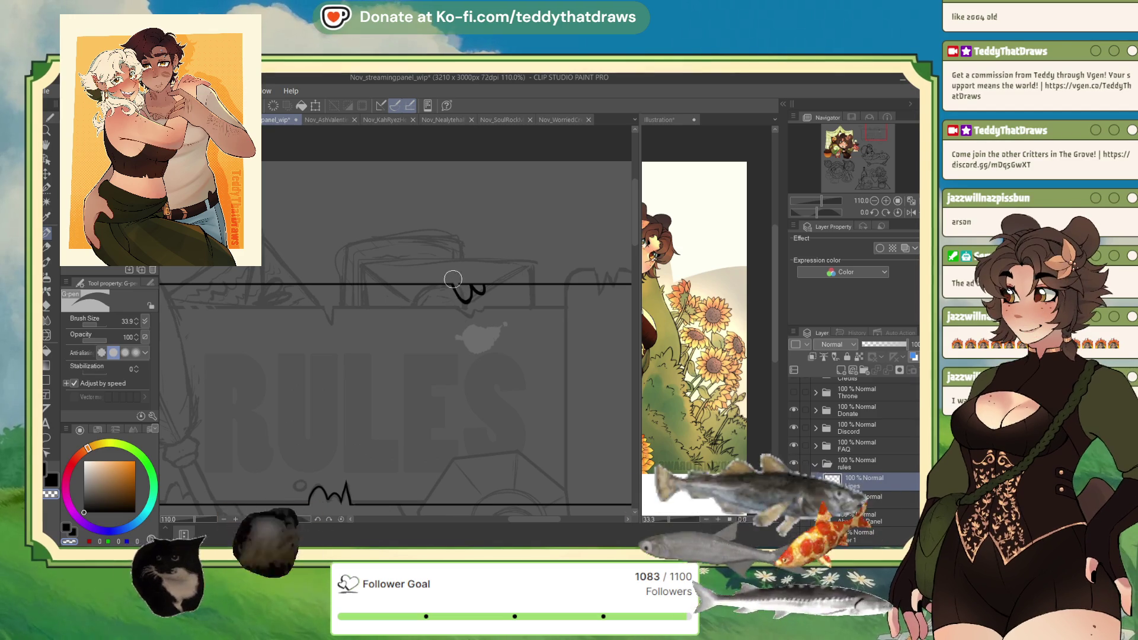
{"action": "left_click_drag", "start_coordinate": [454, 283], "coordinate": [468, 286]}
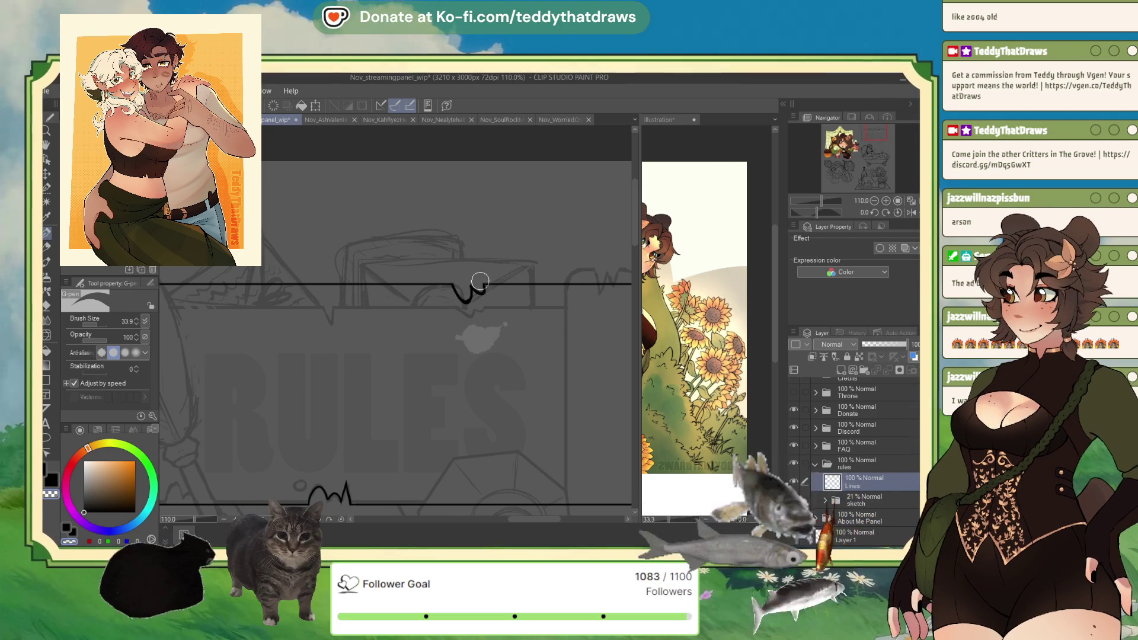
{"action": "scroll", "coordinate": [339, 227], "scroll_direction": "up", "scroll_amount": 3}
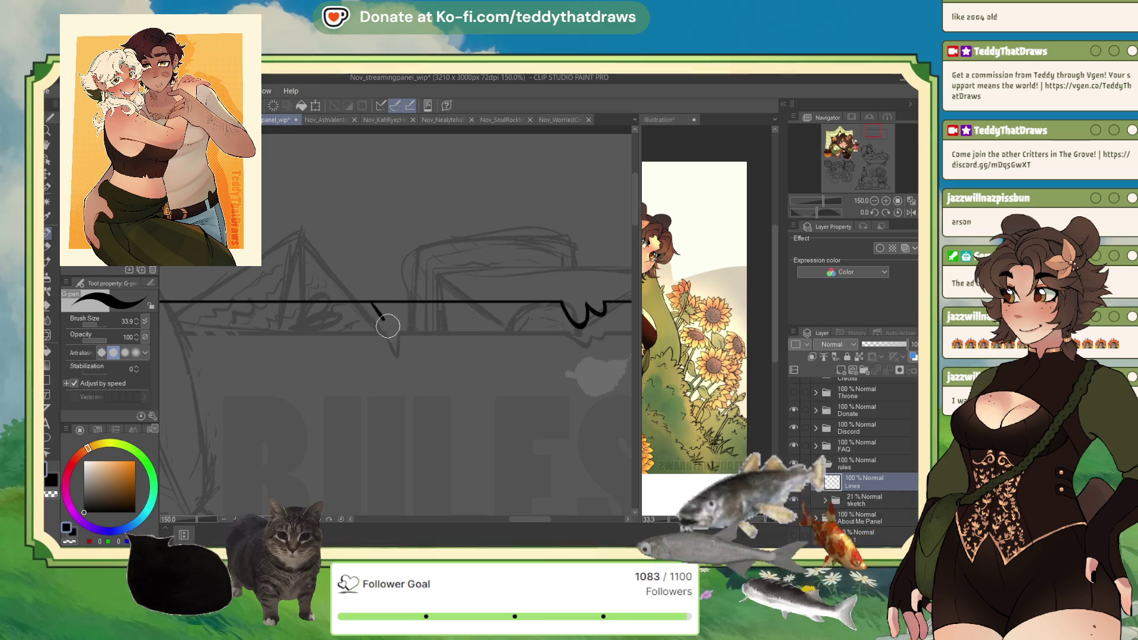
{"action": "left_click_drag", "start_coordinate": [373, 304], "coordinate": [388, 324]}
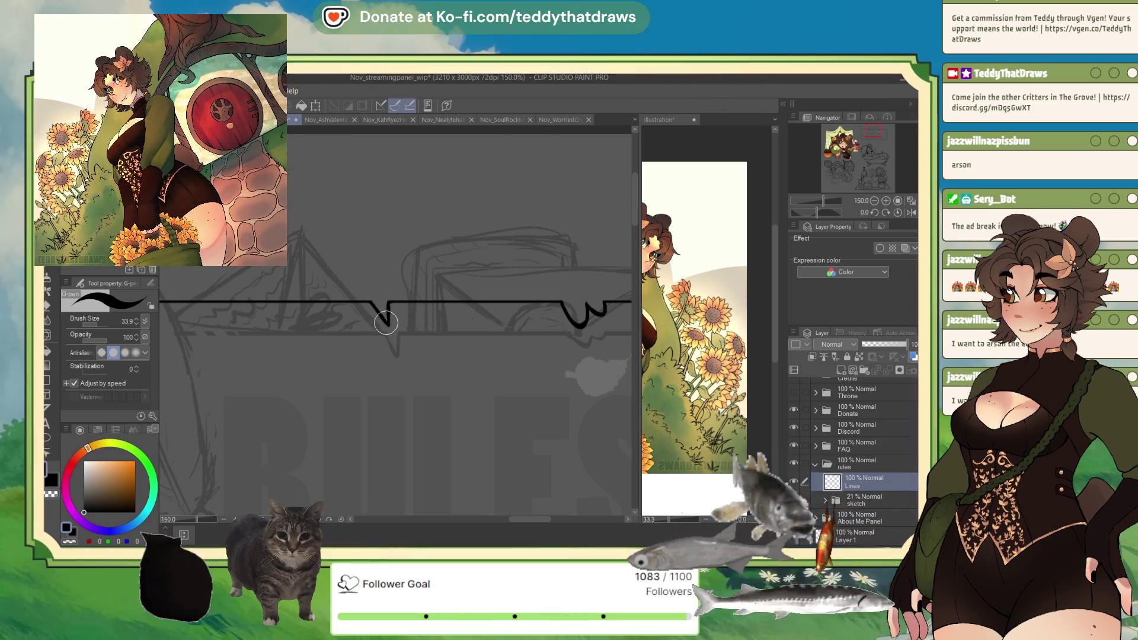
- Ink a small loop beside the bumps on the bottom border
{"action": "scroll", "coordinate": [386, 323], "scroll_direction": "down", "scroll_amount": 5}
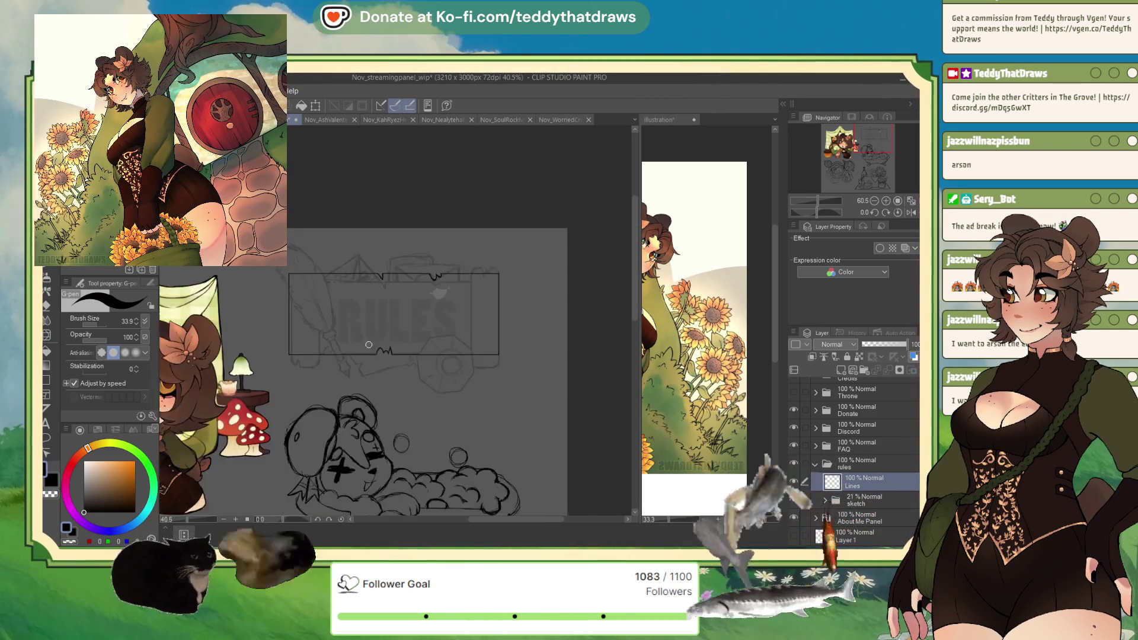
{"action": "scroll", "coordinate": [365, 334], "scroll_direction": "up", "scroll_amount": 4}
{"action": "scroll", "coordinate": [364, 334], "scroll_direction": "up", "scroll_amount": 1}
{"action": "left_click_drag", "start_coordinate": [393, 380], "coordinate": [389, 380]}
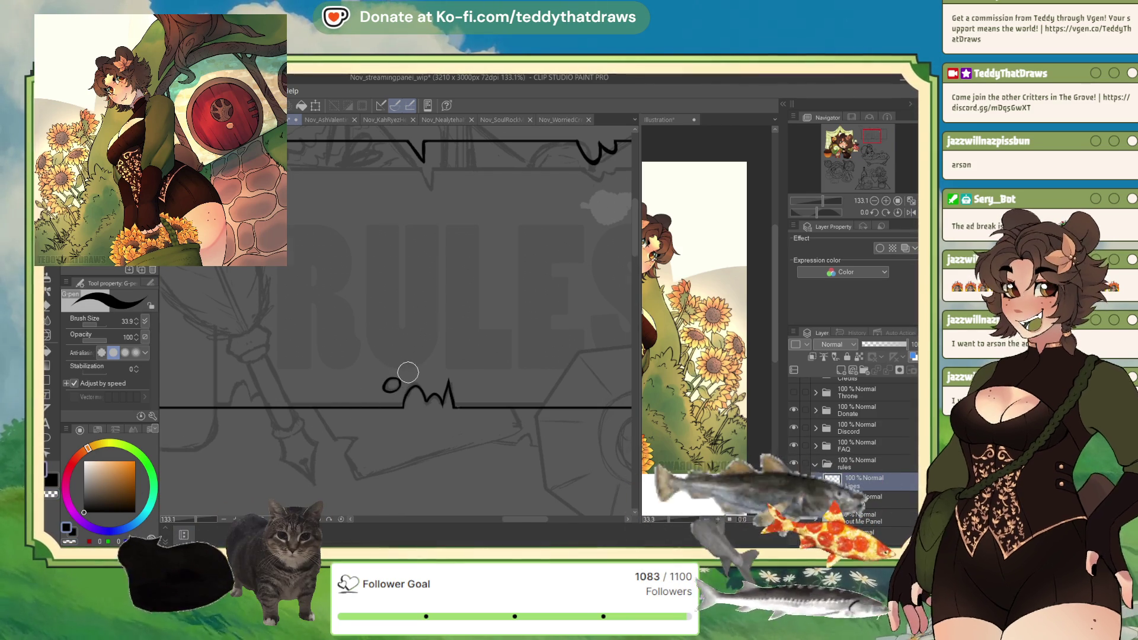
{"action": "scroll", "coordinate": [323, 435], "scroll_direction": "down", "scroll_amount": 5}
{"action": "left_click", "coordinate": [72, 541]}
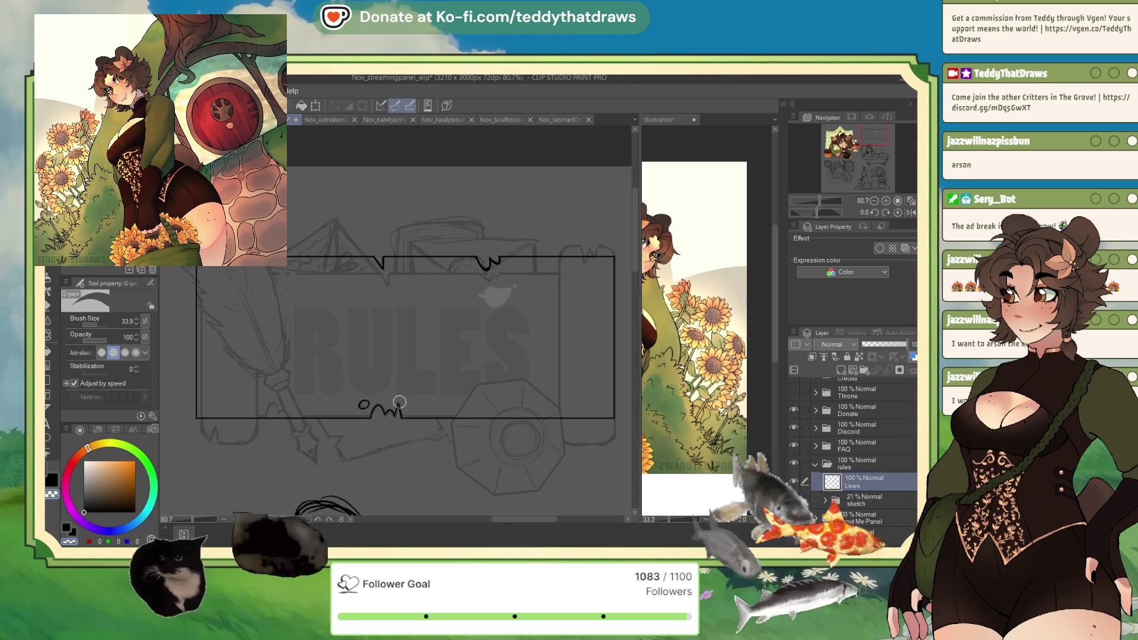
{"action": "scroll", "coordinate": [400, 400], "scroll_direction": "up", "scroll_amount": 4}
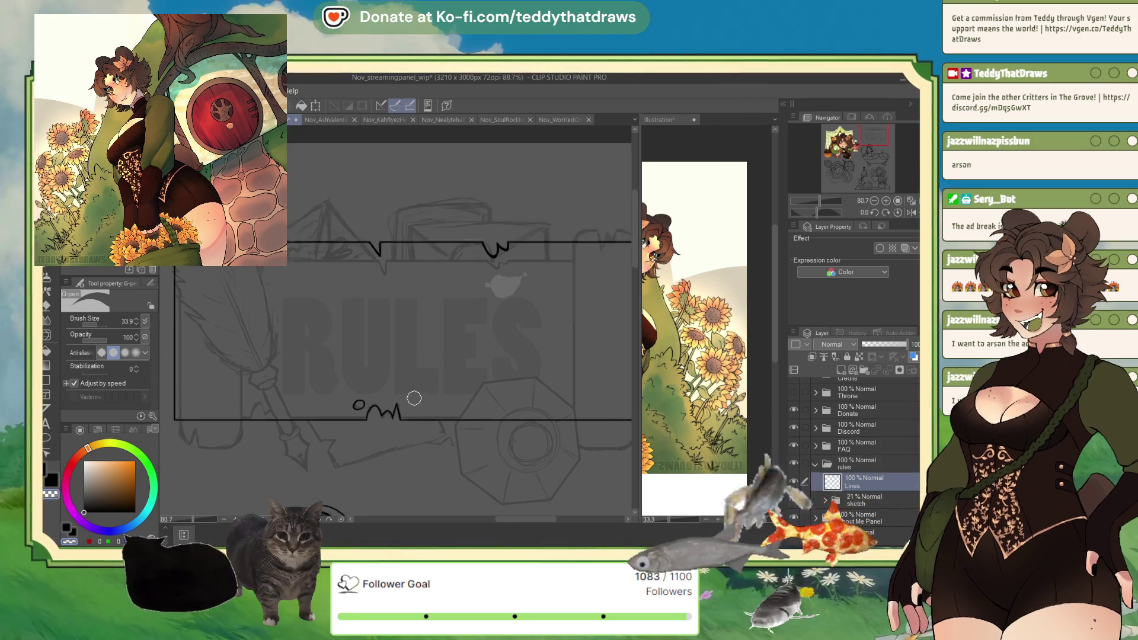
{"action": "mouse_move", "coordinate": [376, 435]}
{"action": "left_mouse_down"}
{"action": "mouse_move", "coordinate": [389, 410]}
{"action": "mouse_move", "coordinate": [386, 420]}
{"action": "left_mouse_up"}
{"action": "key", "text": "ctrl+z"}
{"action": "key", "text": "c"}
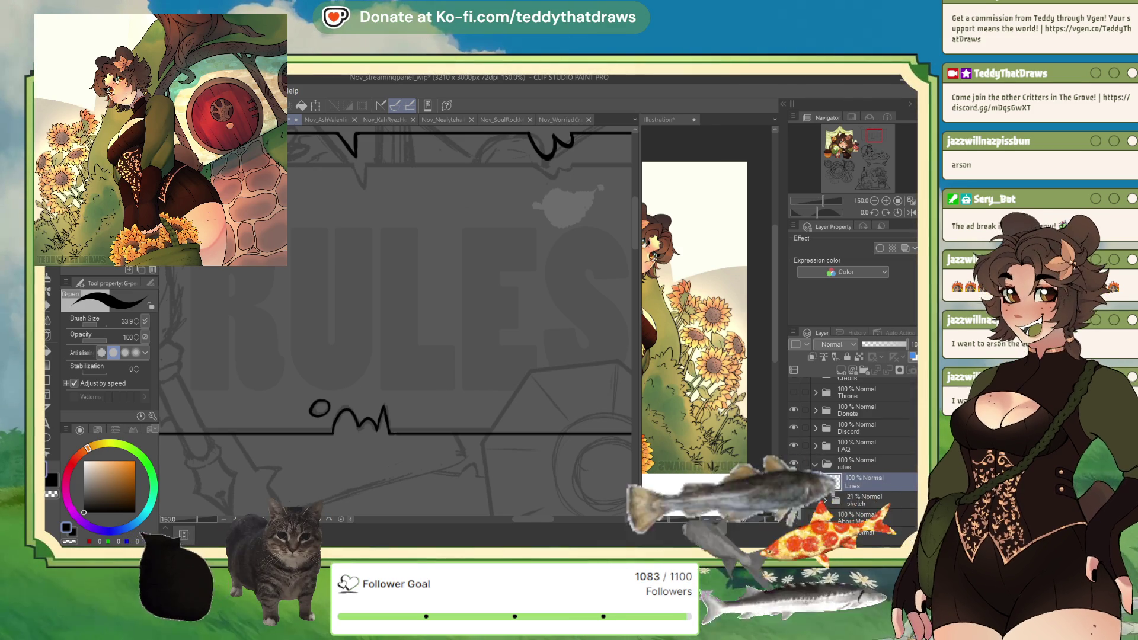
{"action": "left_click", "coordinate": [875, 200]}
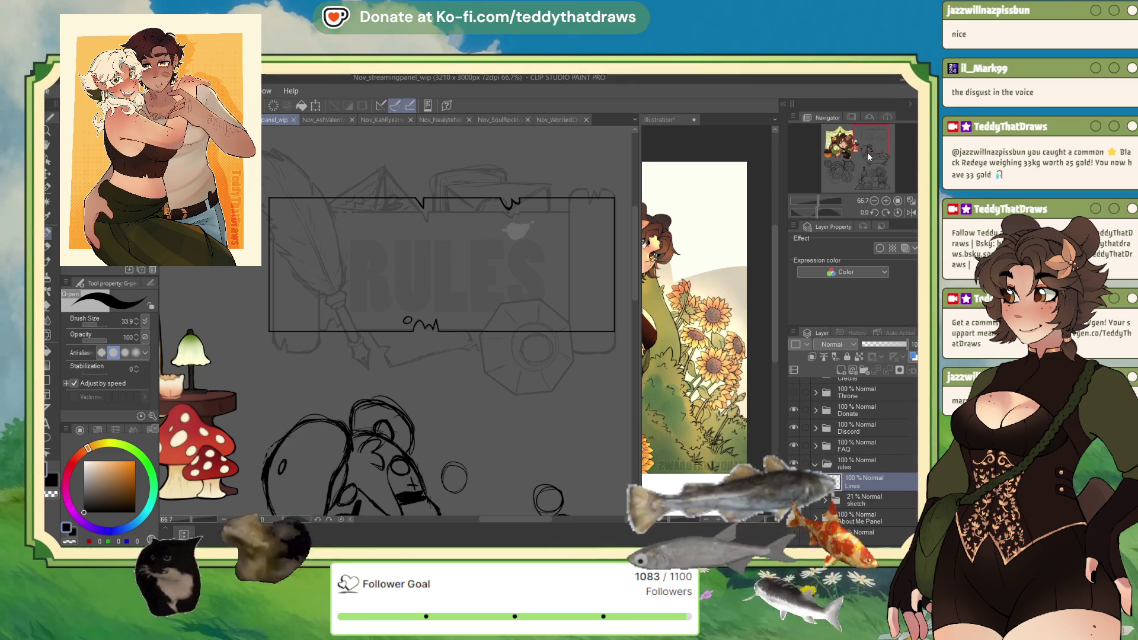
- Ink a curved top-right corner on the box and erase the old square corner with transparent colour
{"action": "scroll", "coordinate": [416, 172], "scroll_direction": "up", "scroll_amount": 5}
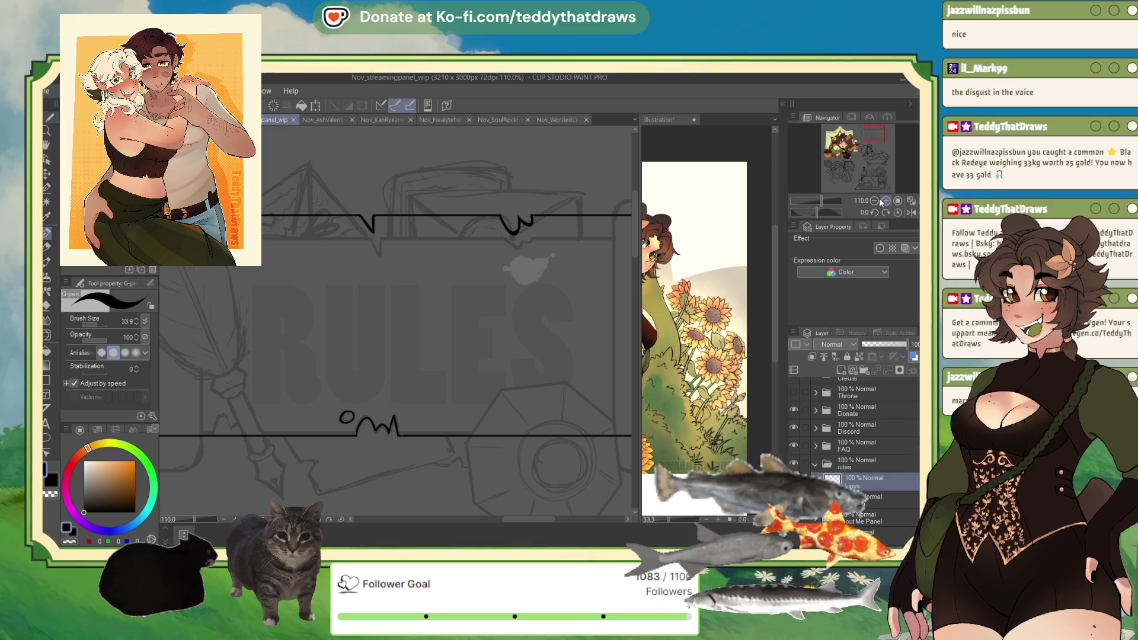
{"action": "scroll", "coordinate": [871, 147], "scroll_direction": "down", "scroll_amount": 1}
{"action": "left_click_drag", "start_coordinate": [871, 147], "coordinate": [870, 137]}
{"action": "scroll", "coordinate": [525, 211], "scroll_direction": "down", "scroll_amount": 3}
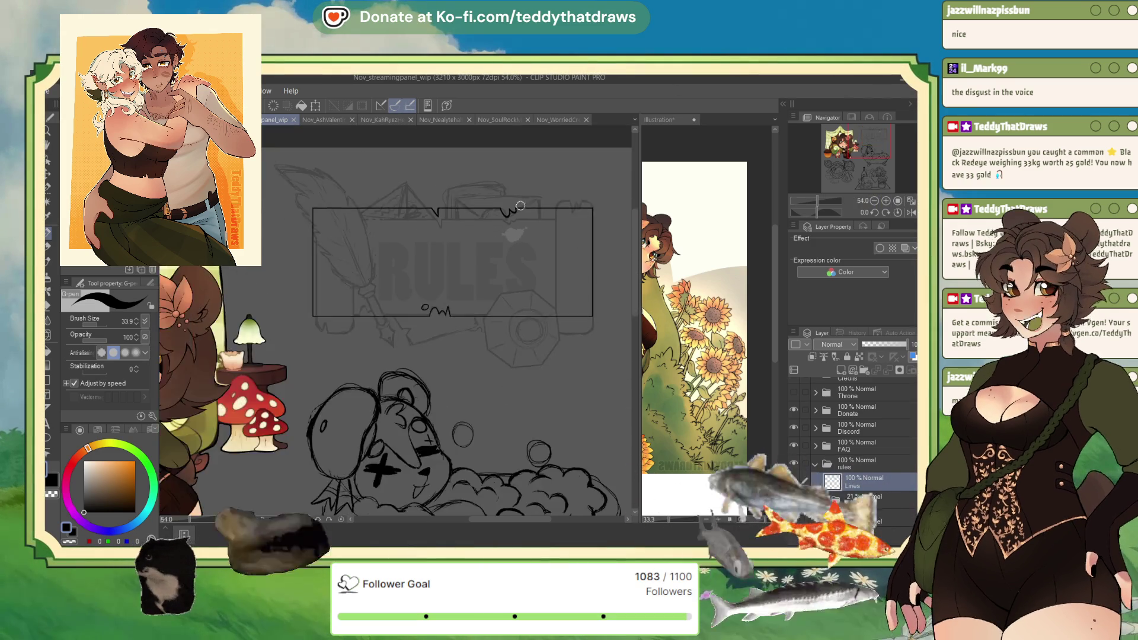
{"action": "scroll", "coordinate": [537, 209], "scroll_direction": "up", "scroll_amount": 4}
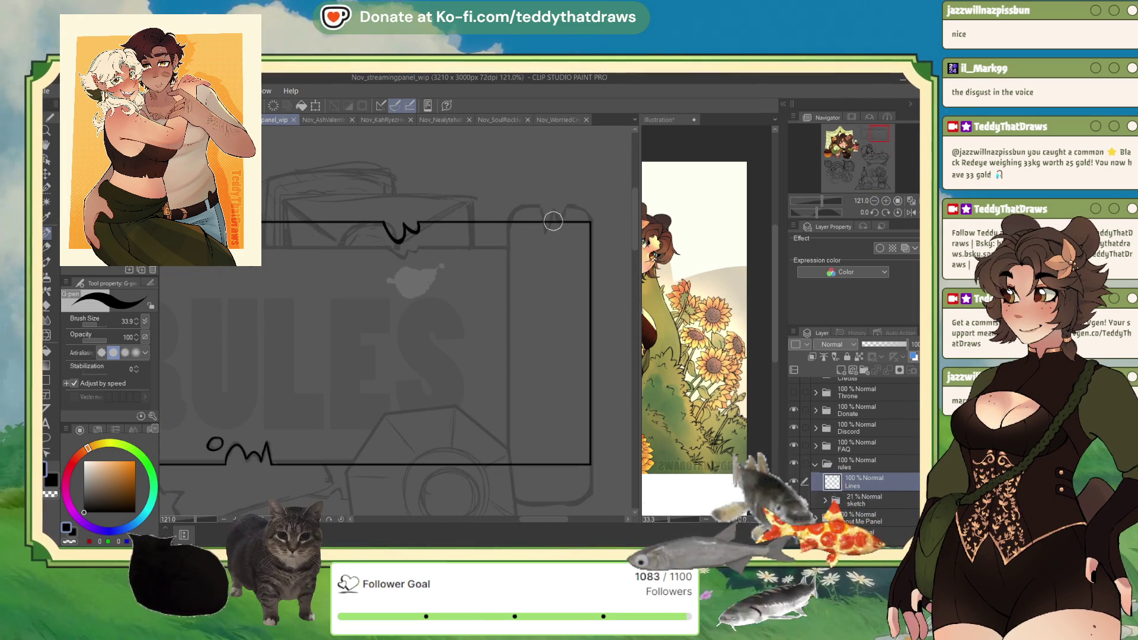
{"action": "left_click_drag", "start_coordinate": [553, 224], "coordinate": [590, 294]}
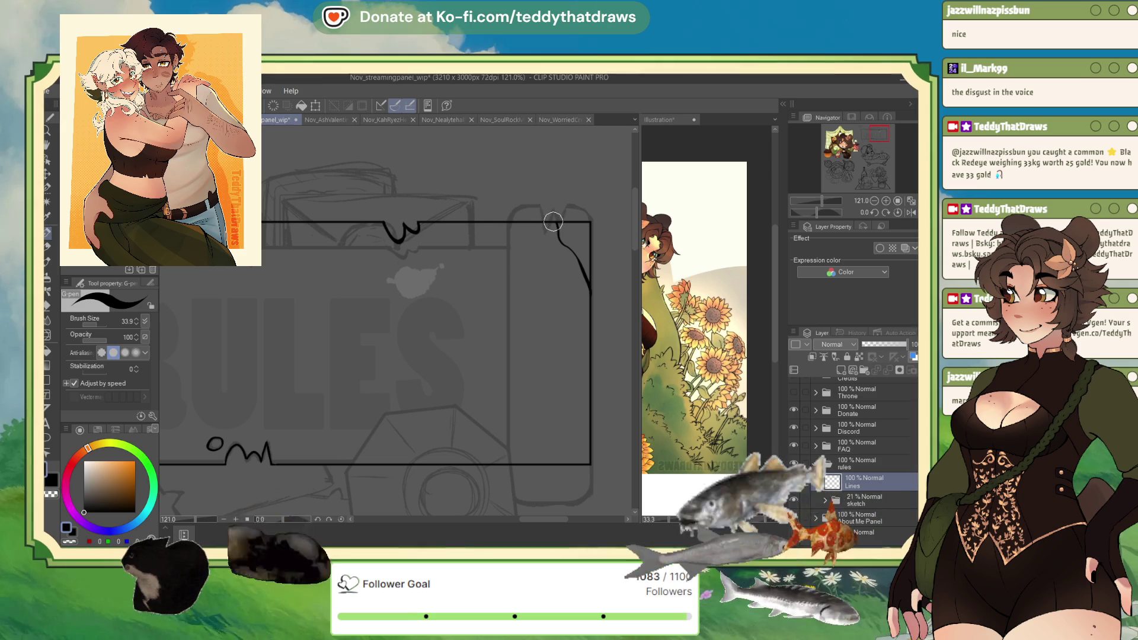
{"action": "left_click", "coordinate": [70, 540]}
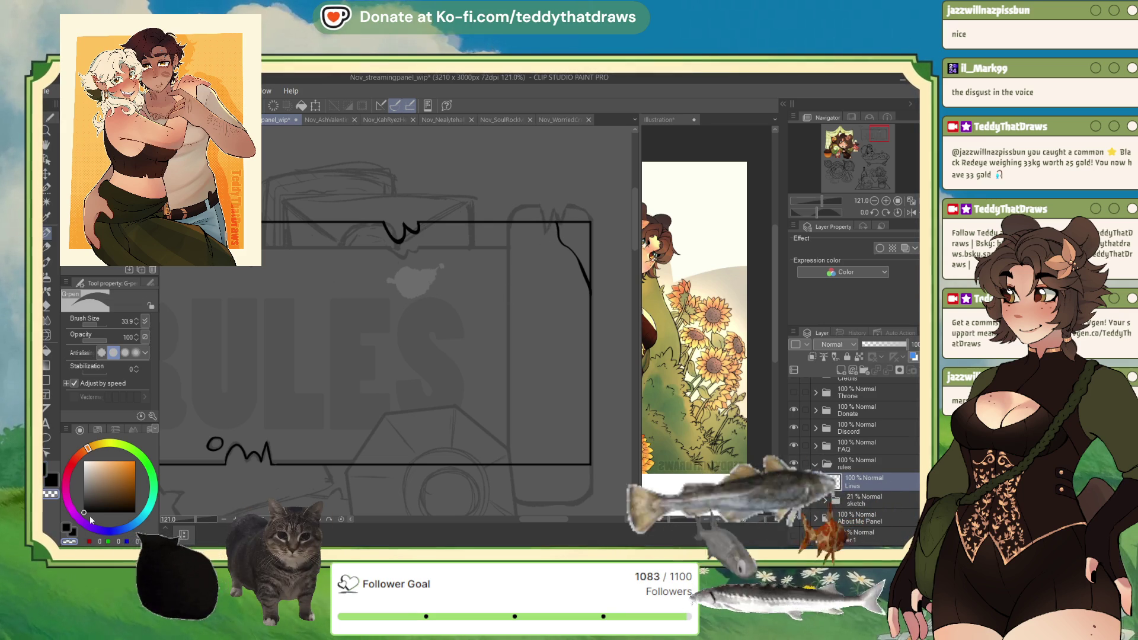
{"action": "mouse_move", "coordinate": [557, 217]}
{"action": "left_mouse_down"}
{"action": "mouse_move", "coordinate": [584, 225]}
{"action": "mouse_move", "coordinate": [595, 246]}
{"action": "mouse_move", "coordinate": [576, 232]}
{"action": "mouse_move", "coordinate": [597, 295]}
{"action": "mouse_move", "coordinate": [338, 483]}
{"action": "mouse_move", "coordinate": [338, 183]}
{"action": "left_mouse_up"}
- Erase the square top-left corner and ink a small peaked notch near the bottom-left corner
{"action": "scroll", "coordinate": [592, 324], "scroll_direction": "down", "scroll_amount": 1}
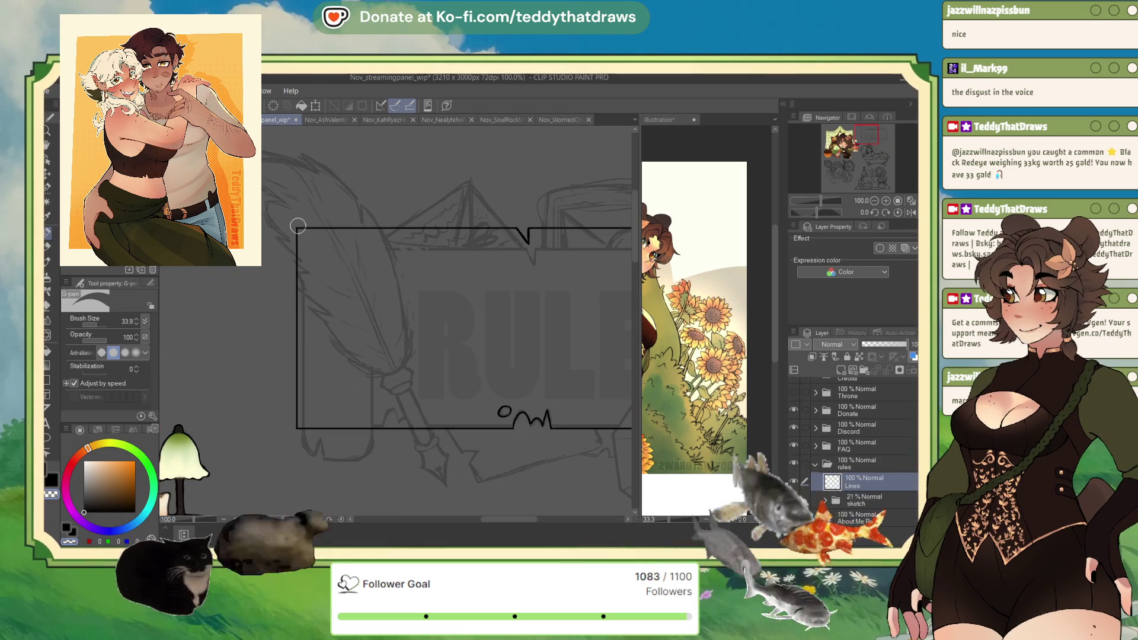
{"action": "mouse_move", "coordinate": [298, 226]}
{"action": "left_mouse_down"}
{"action": "mouse_move", "coordinate": [297, 256]}
{"action": "mouse_move", "coordinate": [309, 254]}
{"action": "left_mouse_up"}
{"action": "key", "text": "c"}
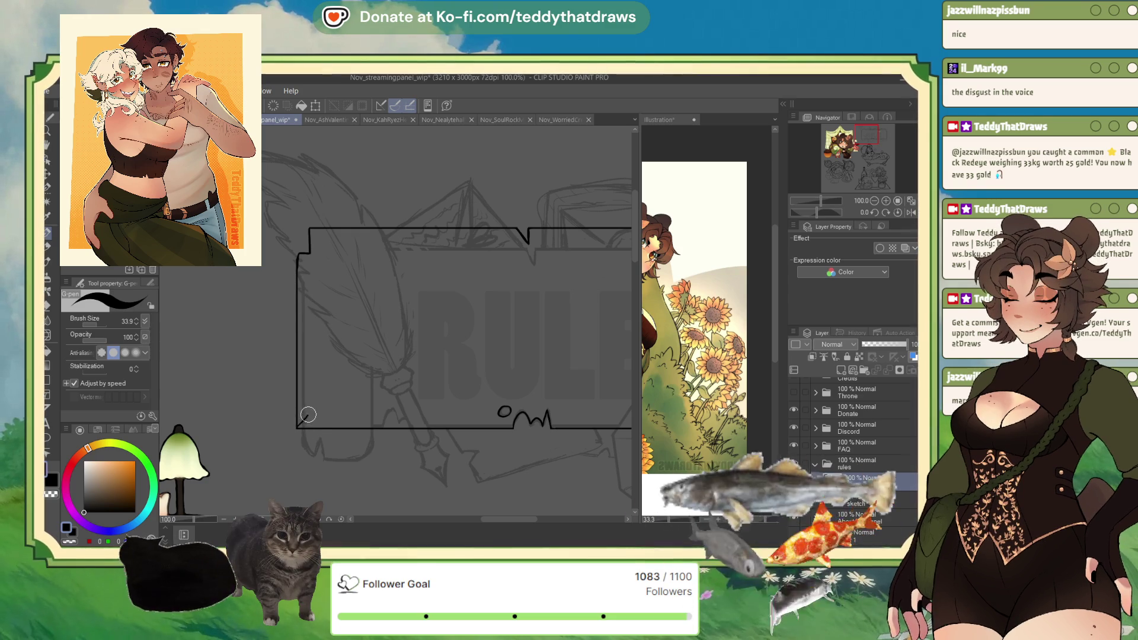
{"action": "left_click_drag", "start_coordinate": [303, 426], "coordinate": [314, 427]}
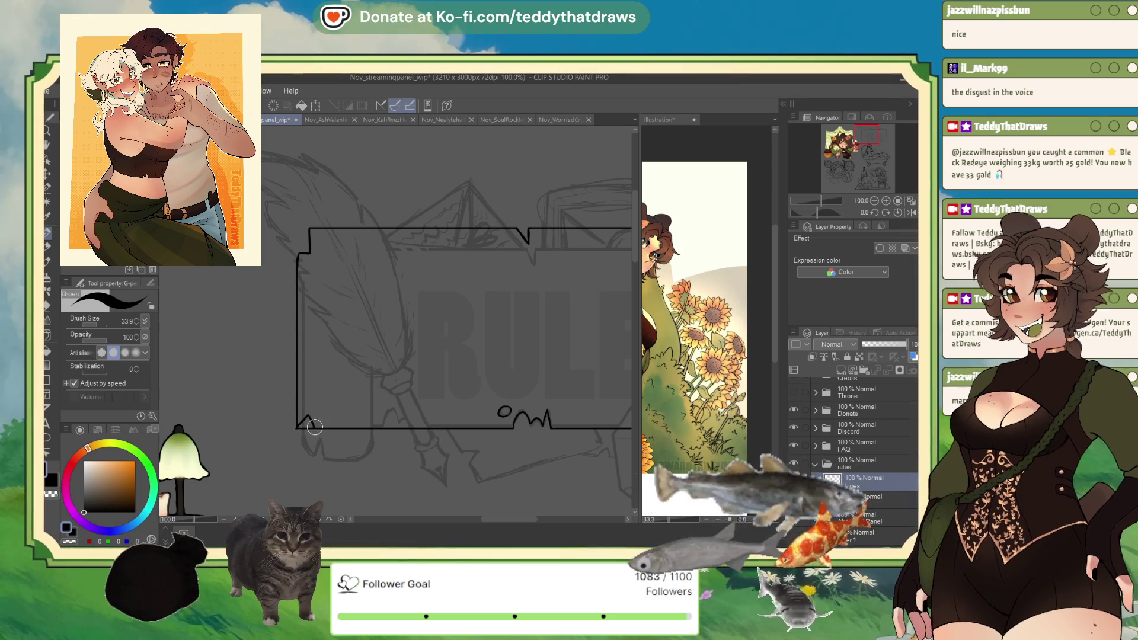
{"action": "left_click", "coordinate": [68, 543]}
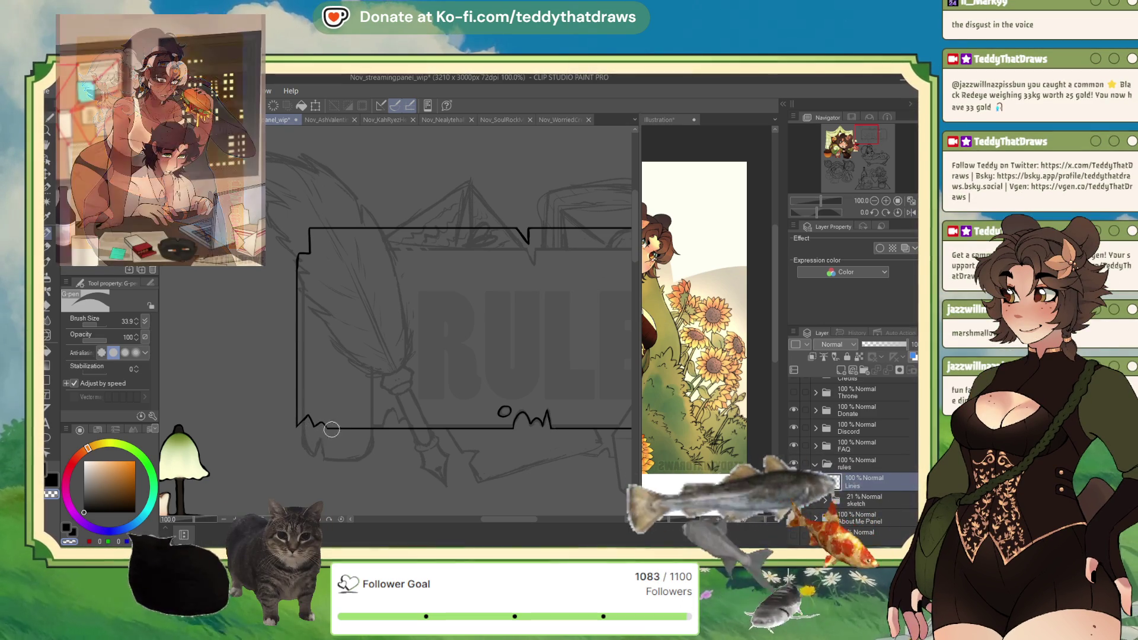
{"action": "scroll", "coordinate": [331, 429], "scroll_direction": "down", "scroll_amount": 1}
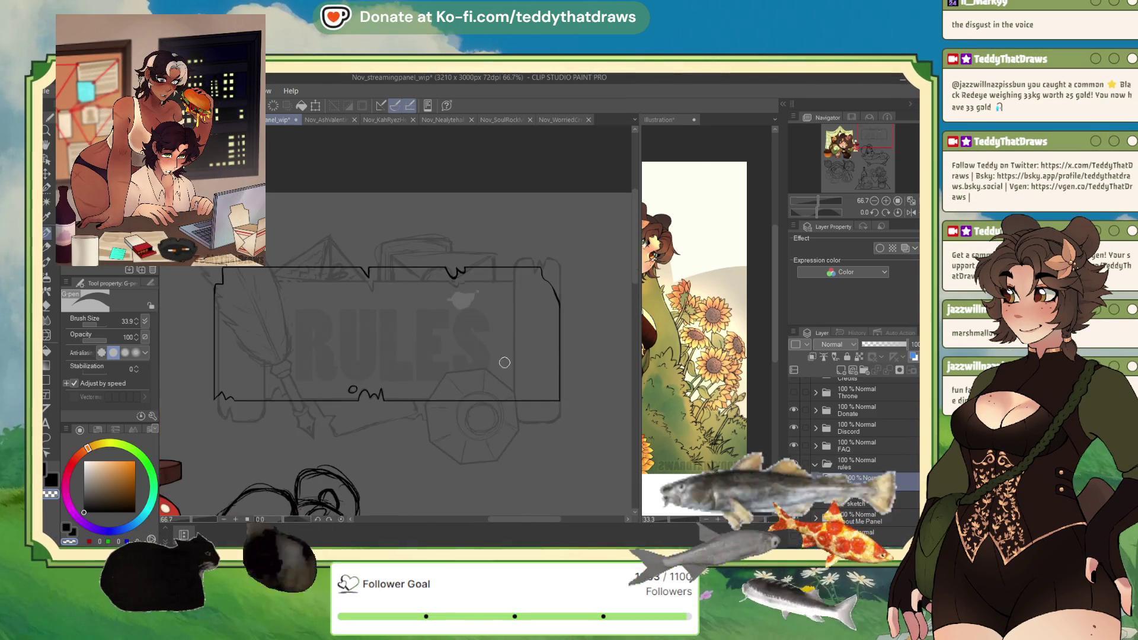
{"action": "scroll", "coordinate": [504, 362], "scroll_direction": "up", "scroll_amount": 2}
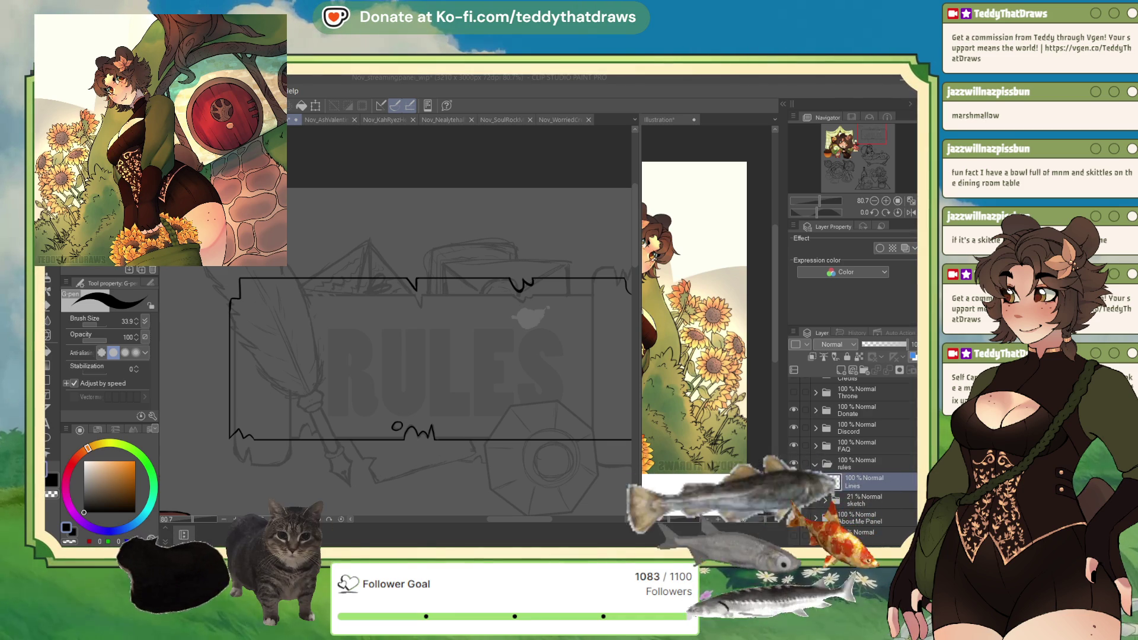
{"action": "scroll", "coordinate": [878, 143], "scroll_direction": "down", "scroll_amount": 1}
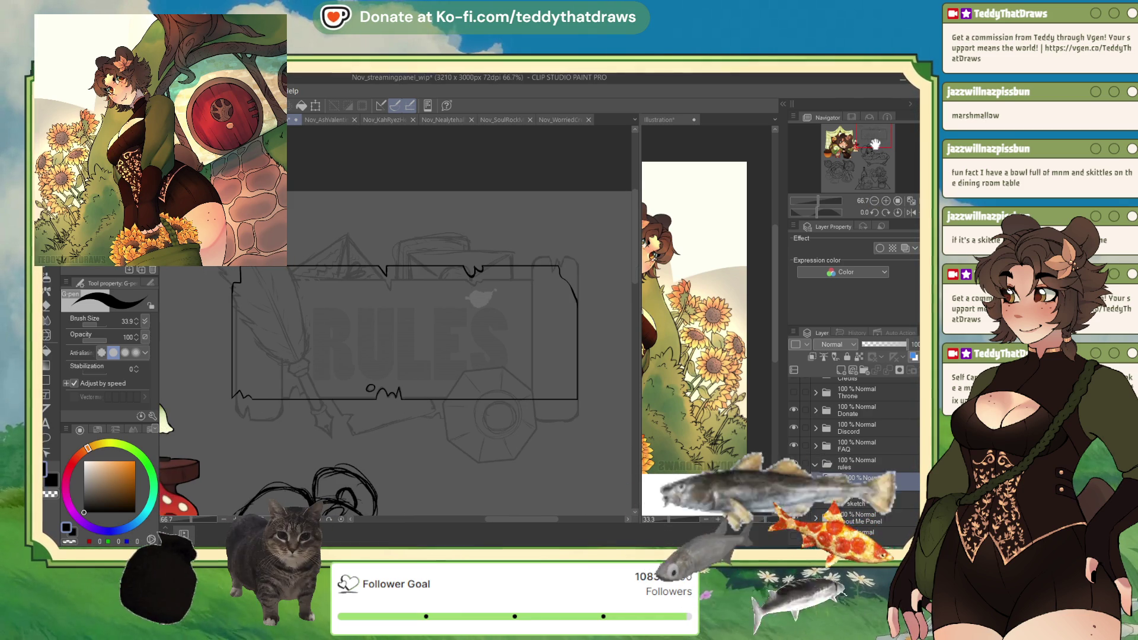
- Shift the inked rules frame slightly lower and bring its top edge into view
{"action": "key", "text": "ctrl+t"}
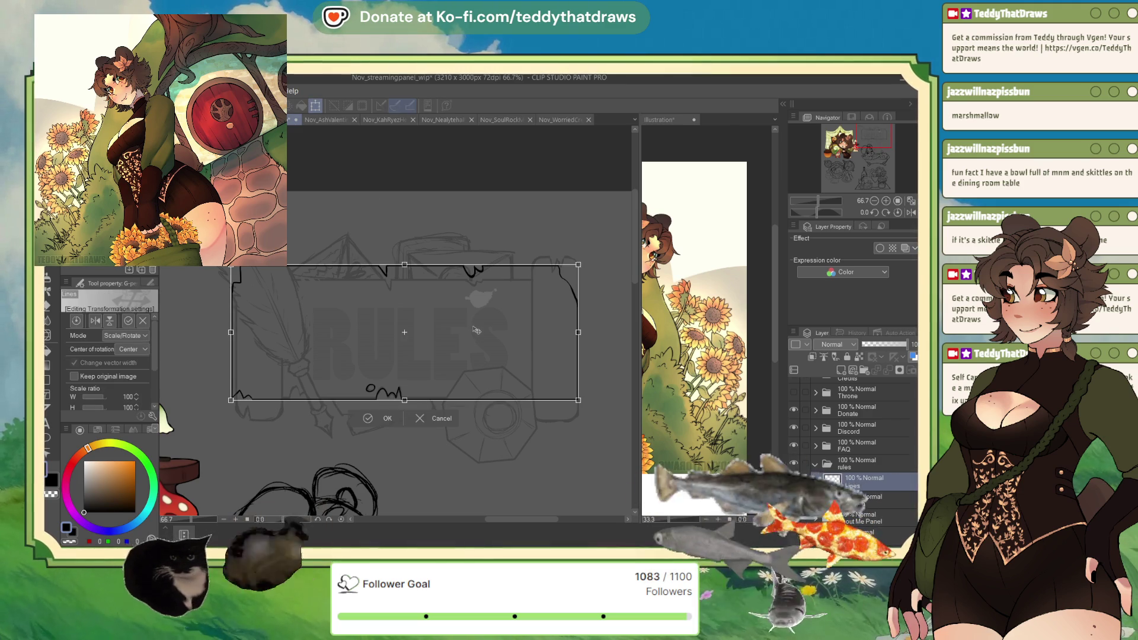
{"action": "left_click_drag", "start_coordinate": [380, 317], "coordinate": [477, 340]}
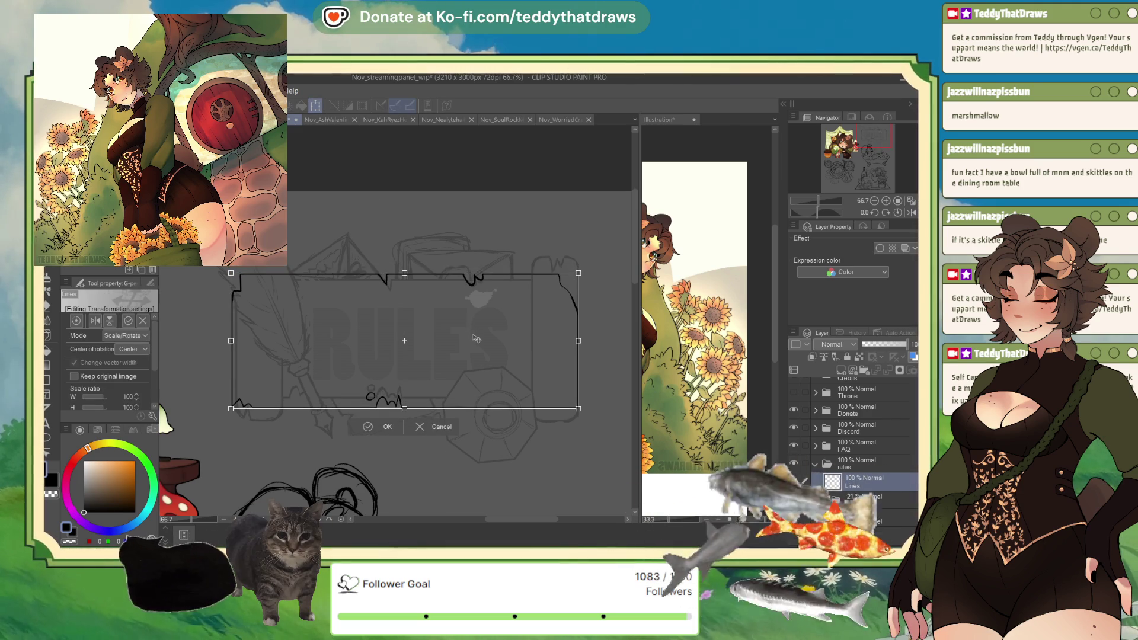
{"action": "key", "text": "Return"}
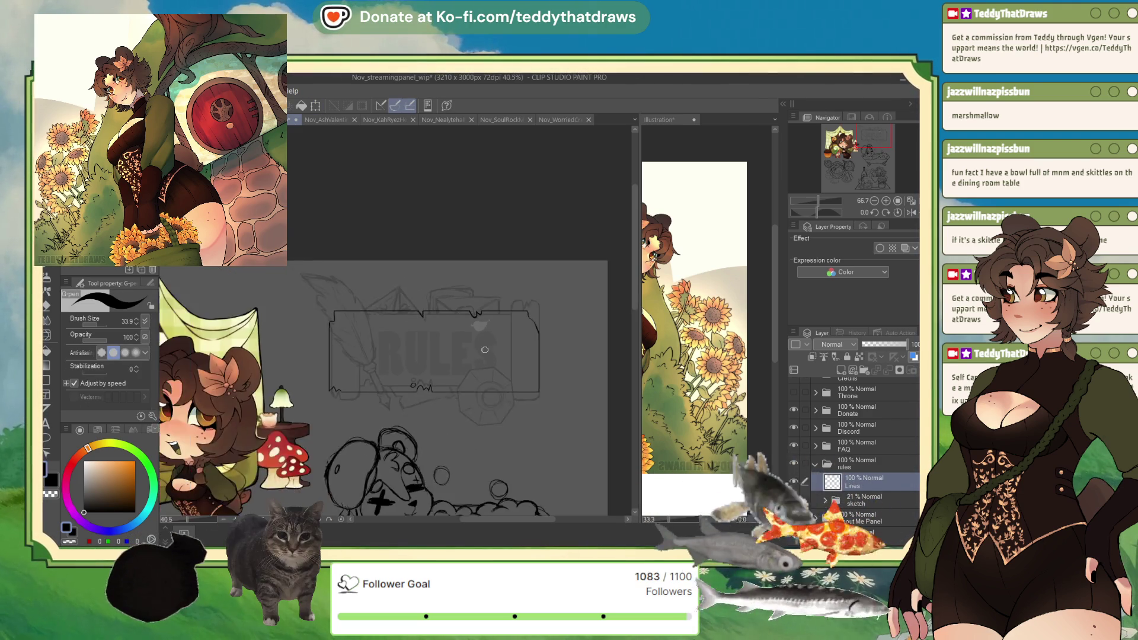
{"action": "left_click_drag", "start_coordinate": [443, 248], "coordinate": [461, 283]}
{"action": "scroll", "coordinate": [504, 282], "scroll_direction": "up", "scroll_amount": 2}
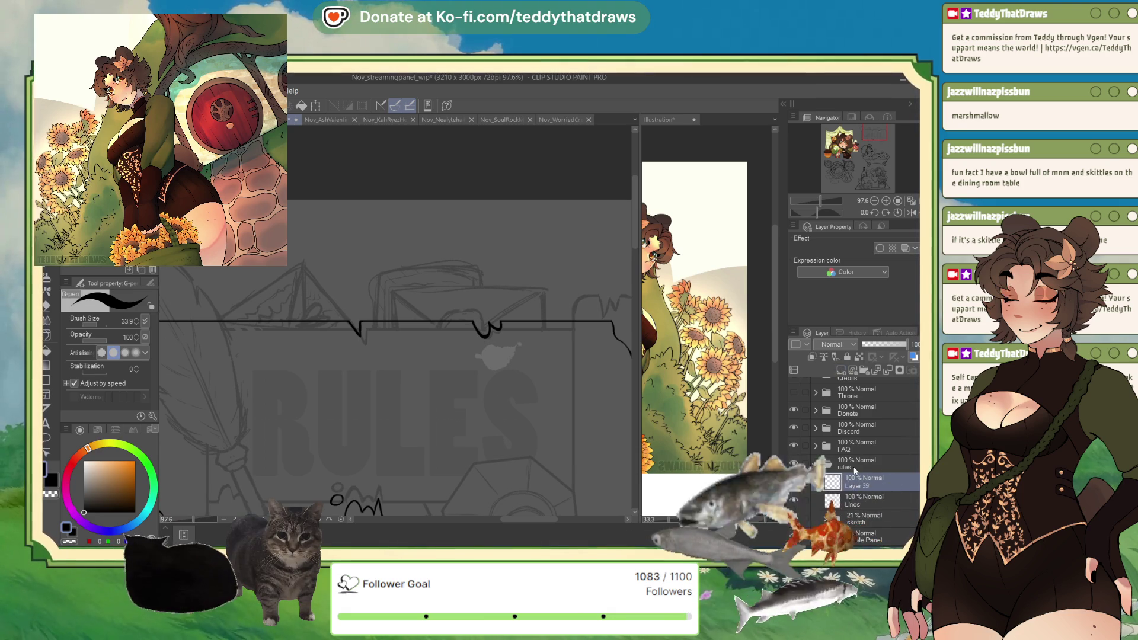
- Draw the envelope body rectangle across the frame top with its two diagonal flap lines
{"action": "left_click", "coordinate": [48, 381]}
{"action": "mouse_move", "coordinate": [381, 287]}
{"action": "left_mouse_down"}
{"action": "mouse_move", "coordinate": [521, 330]}
{"action": "mouse_move", "coordinate": [544, 352]}
{"action": "left_mouse_up"}
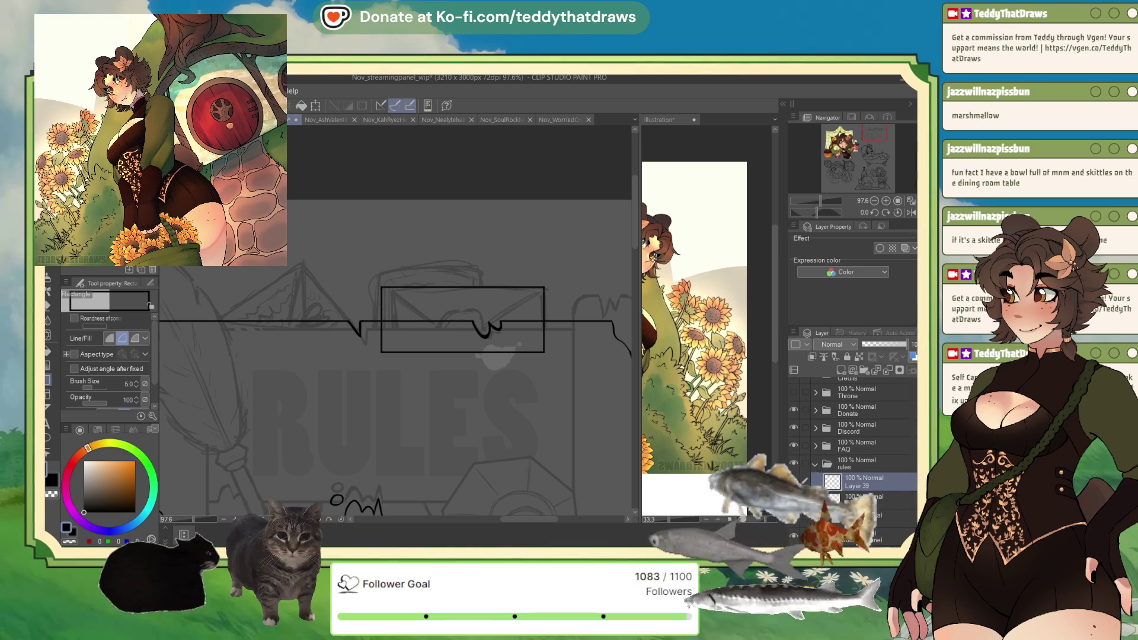
{"action": "key", "text": "u"}
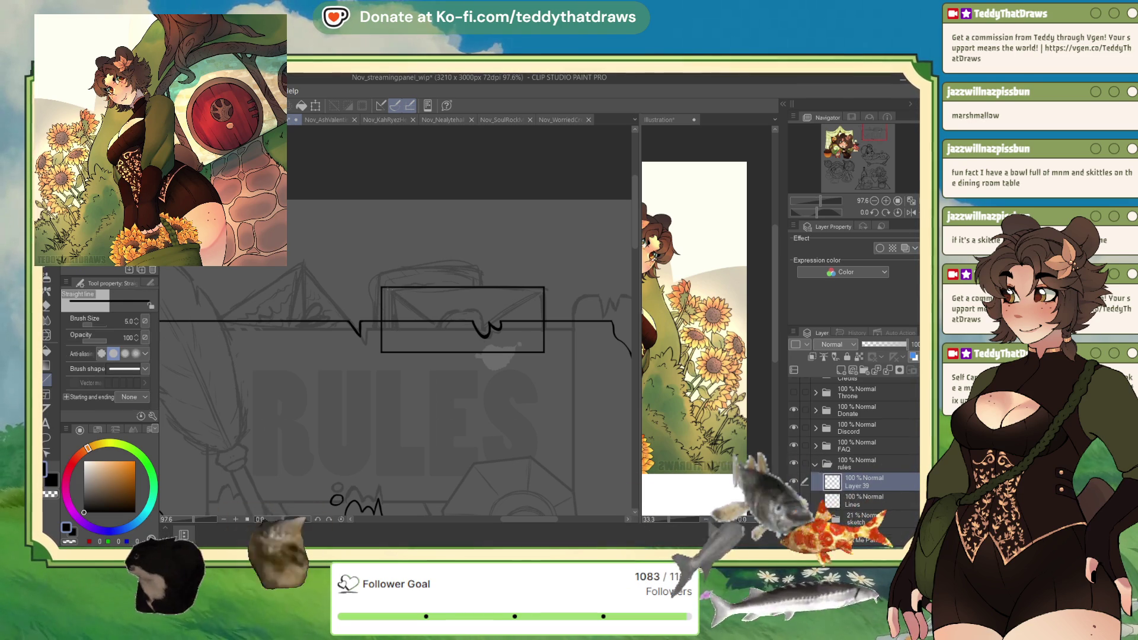
{"action": "left_click_drag", "start_coordinate": [382, 288], "coordinate": [442, 329]}
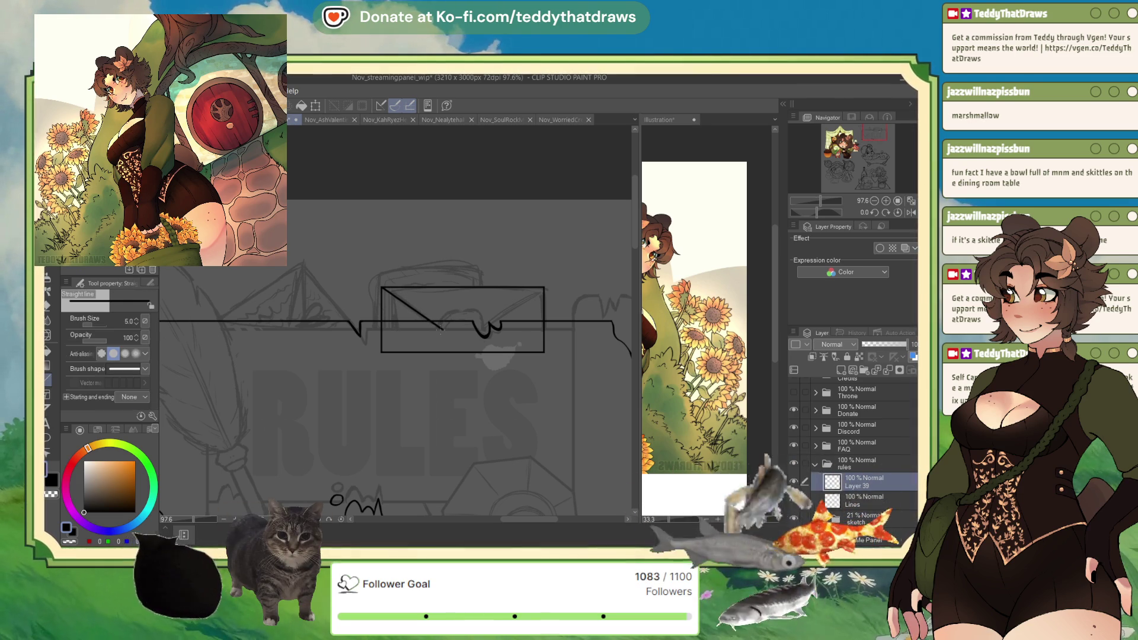
{"action": "left_click_drag", "start_coordinate": [541, 288], "coordinate": [466, 339]}
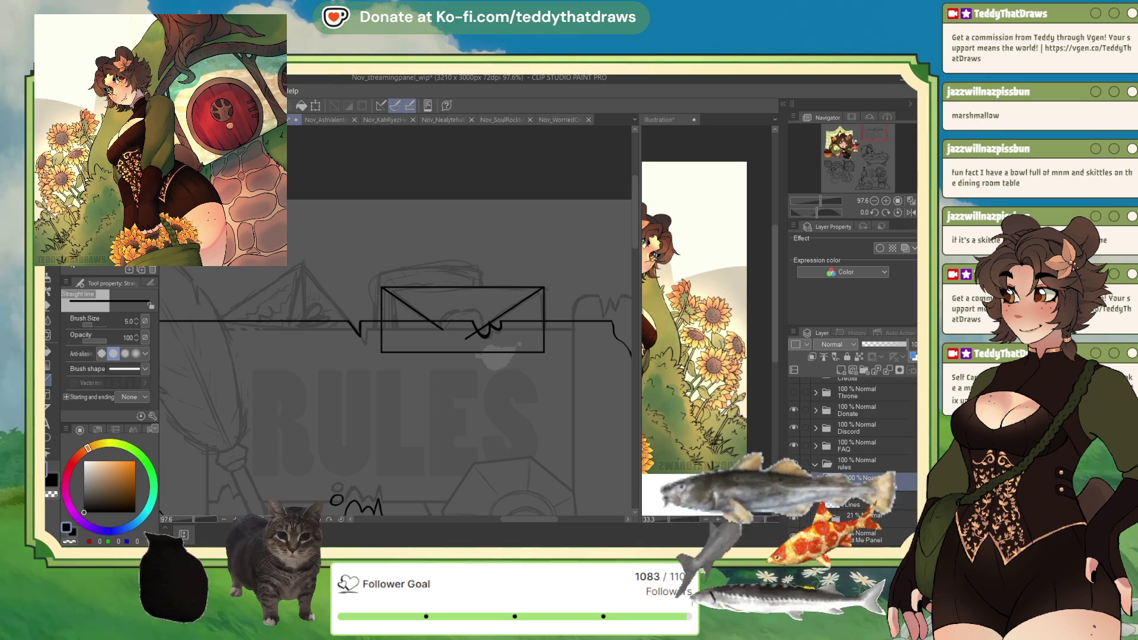
- Ink an arched detail line inside the envelope and erase its bottom and lower-left edges
{"action": "key", "text": "p"}
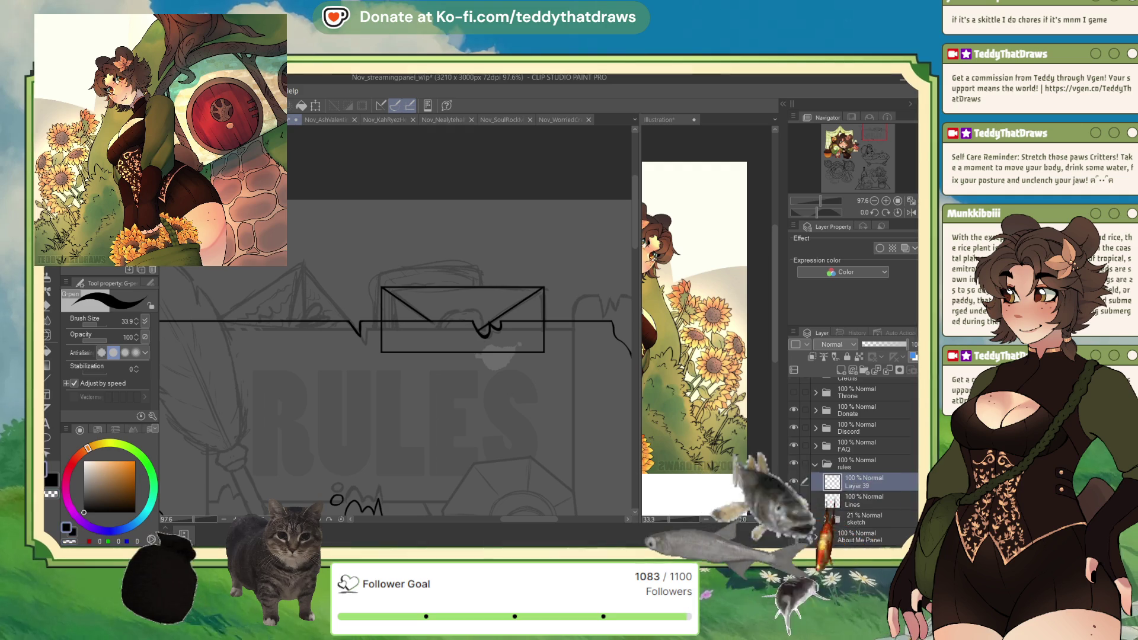
{"action": "left_click_drag", "start_coordinate": [453, 309], "coordinate": [428, 320]}
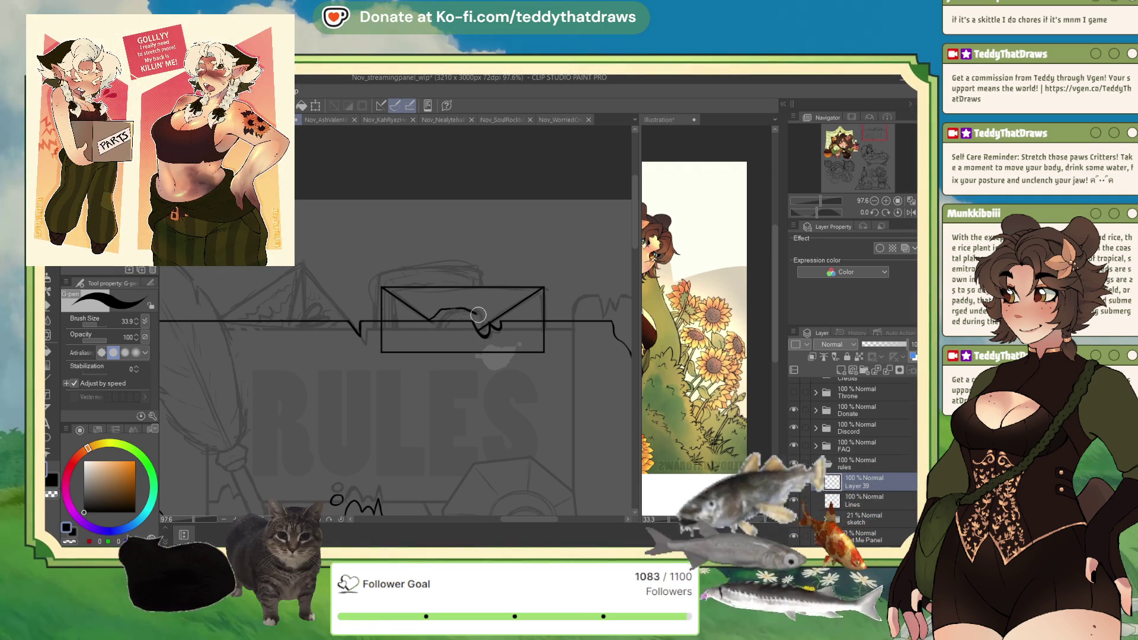
{"action": "left_click", "coordinate": [69, 542]}
{"action": "left_click_drag", "start_coordinate": [480, 333], "coordinate": [490, 326]}
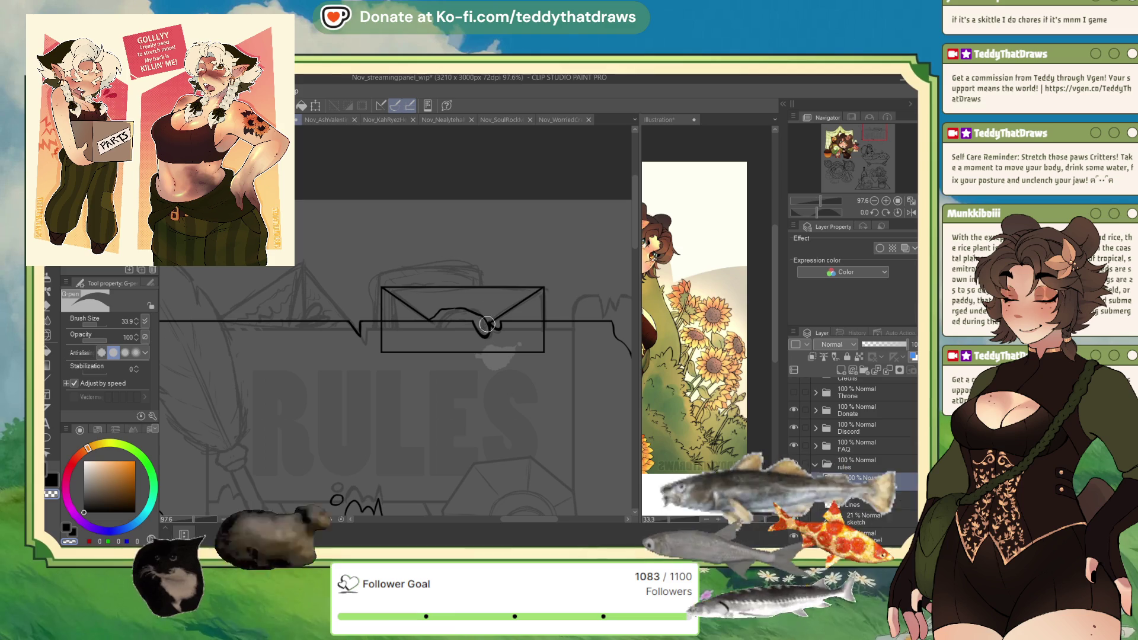
{"action": "key", "text": "c"}
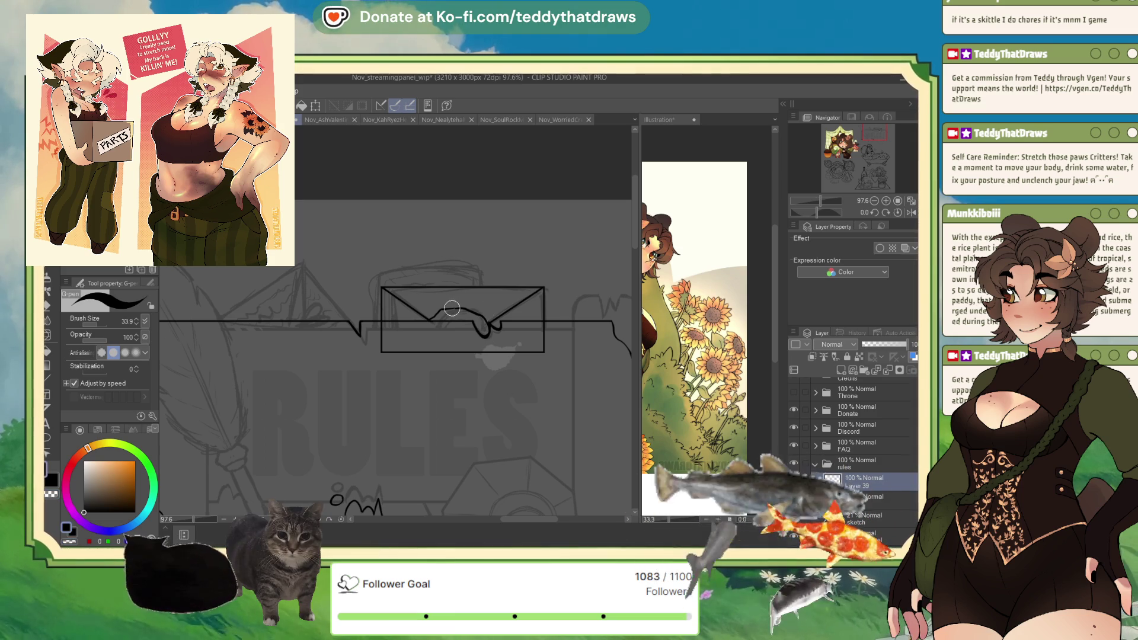
{"action": "left_click_drag", "start_coordinate": [474, 318], "coordinate": [440, 319]}
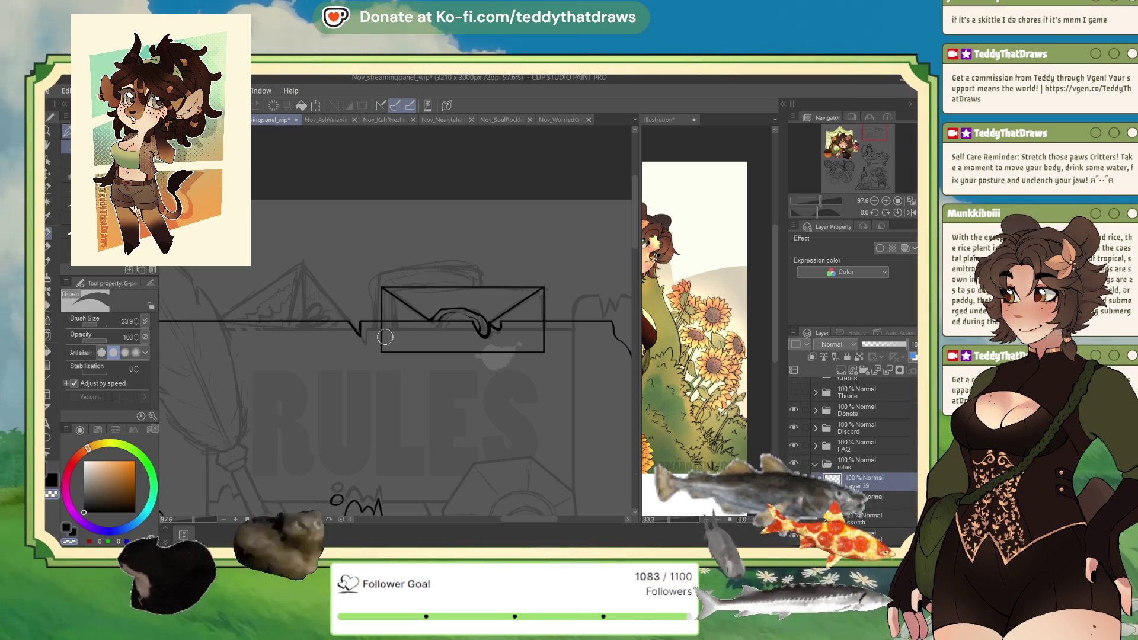
{"action": "mouse_move", "coordinate": [380, 329]}
{"action": "left_mouse_down"}
{"action": "mouse_move", "coordinate": [380, 348]}
{"action": "mouse_move", "coordinate": [534, 354]}
{"action": "left_mouse_up"}
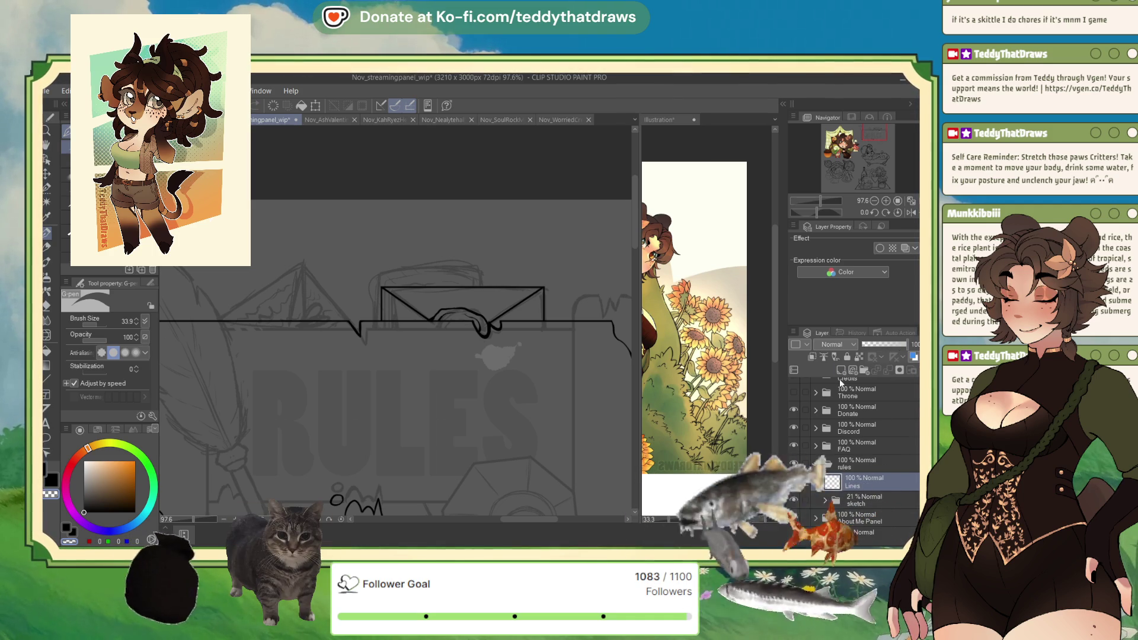
- Draw a paper rectangle over the envelope's left side, rotating it about 11° and scaling it to 104%
{"action": "left_click_drag", "start_coordinate": [61, 219], "coordinate": [56, 220]}
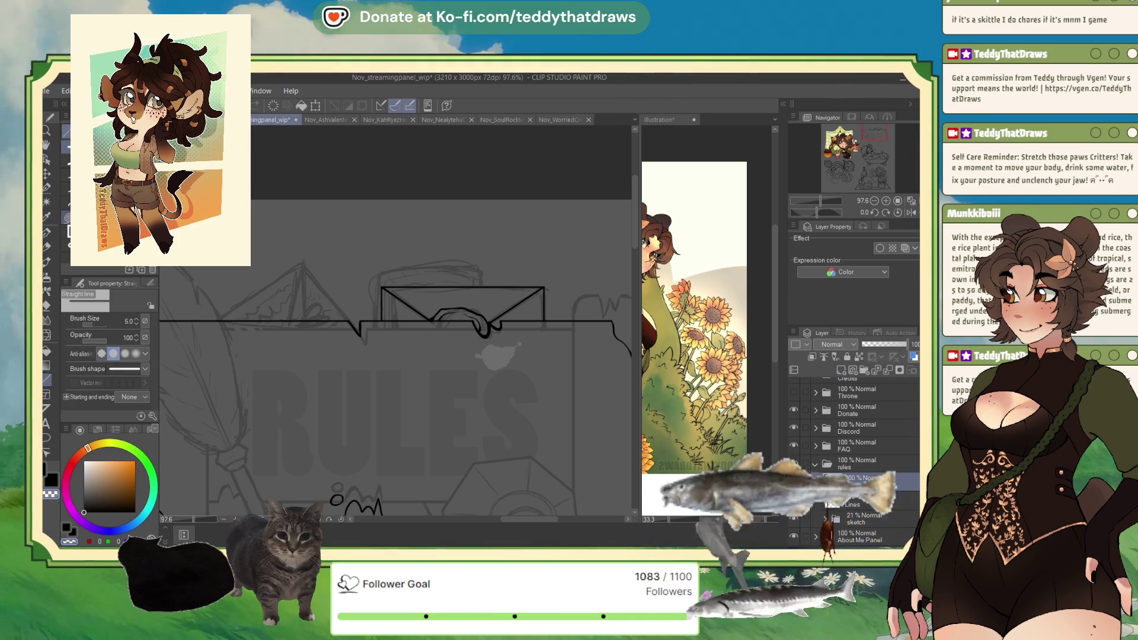
{"action": "left_click", "coordinate": [47, 380]}
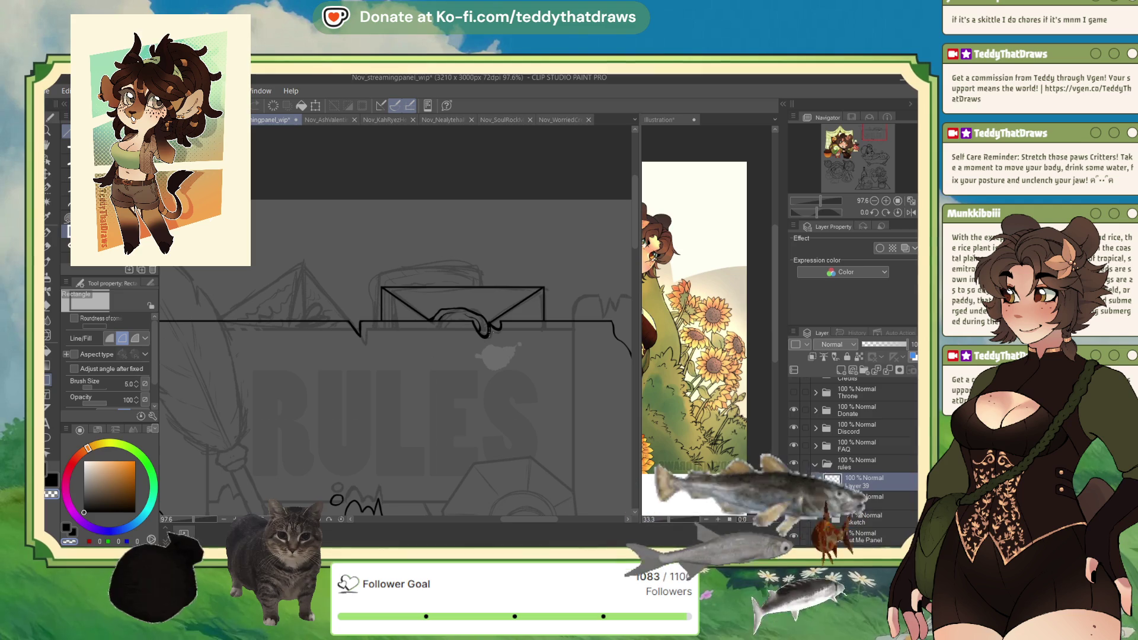
{"action": "mouse_move", "coordinate": [359, 255]}
{"action": "left_mouse_down"}
{"action": "mouse_move", "coordinate": [488, 322]}
{"action": "mouse_move", "coordinate": [487, 371]}
{"action": "left_mouse_up"}
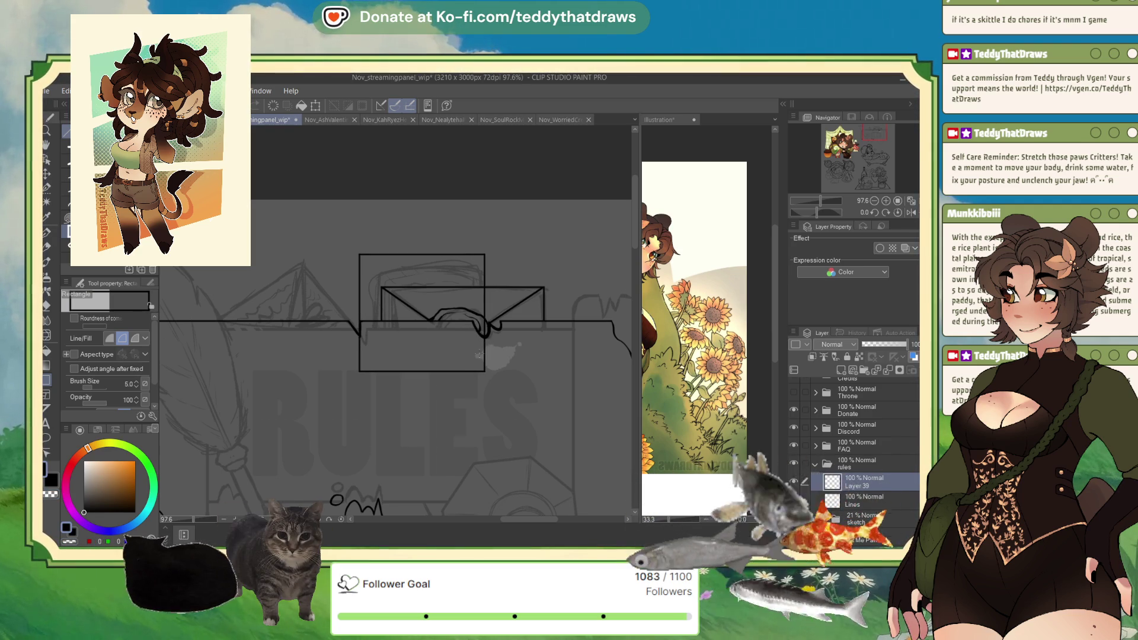
{"action": "key", "text": "ctrl+t"}
{"action": "left_click_drag", "start_coordinate": [551, 288], "coordinate": [544, 263]}
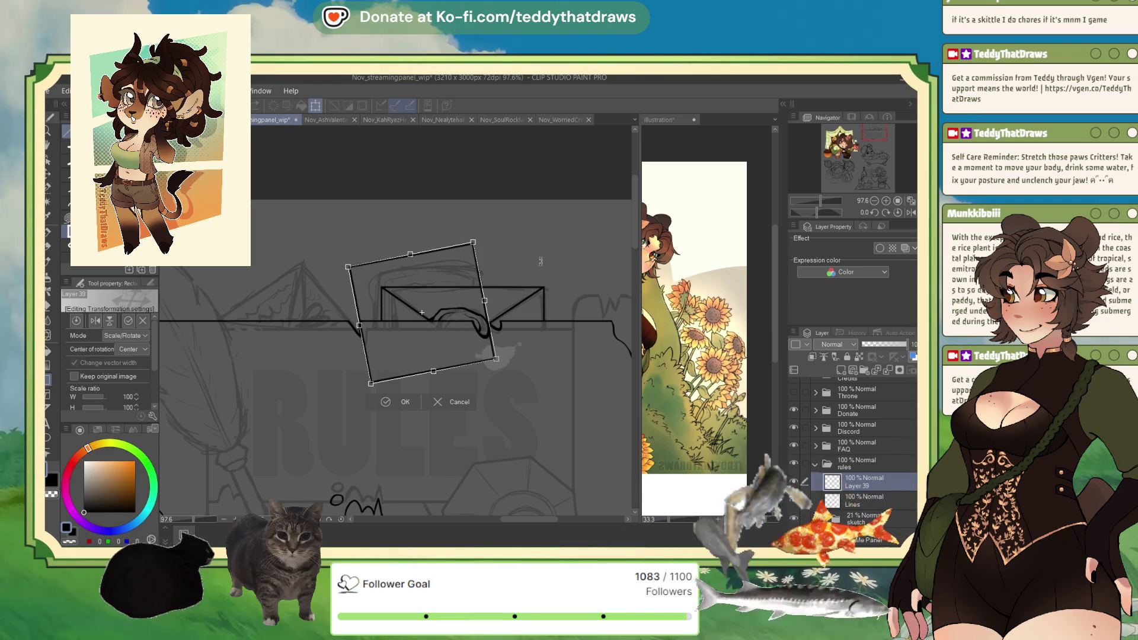
{"action": "left_click_drag", "start_coordinate": [456, 347], "coordinate": [502, 351]}
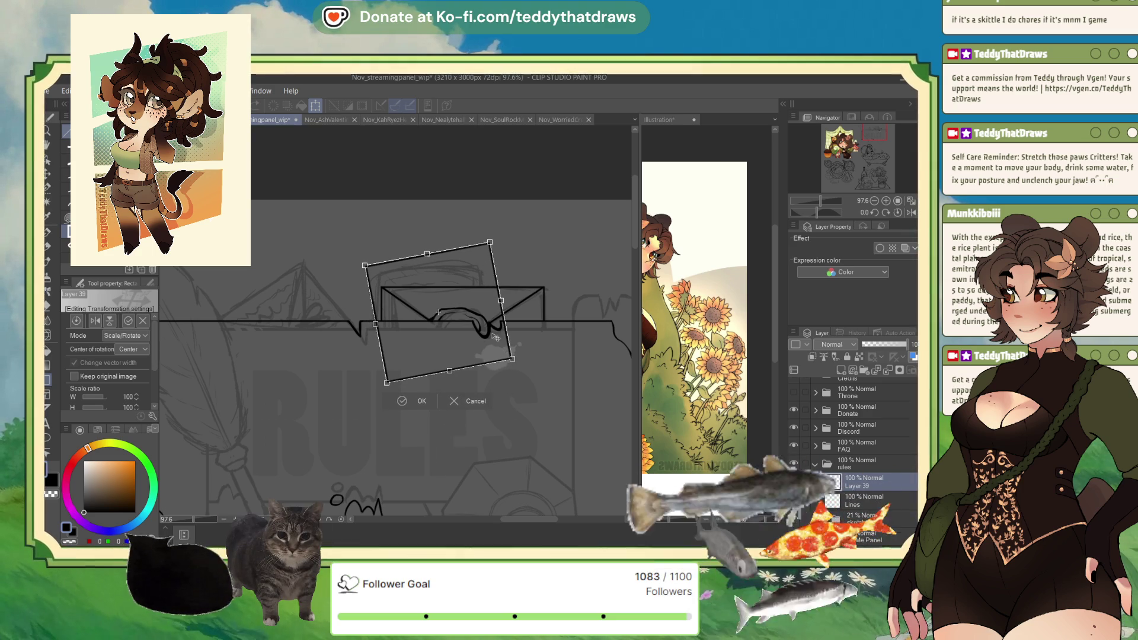
{"action": "left_click_drag", "start_coordinate": [423, 249], "coordinate": [422, 245]}
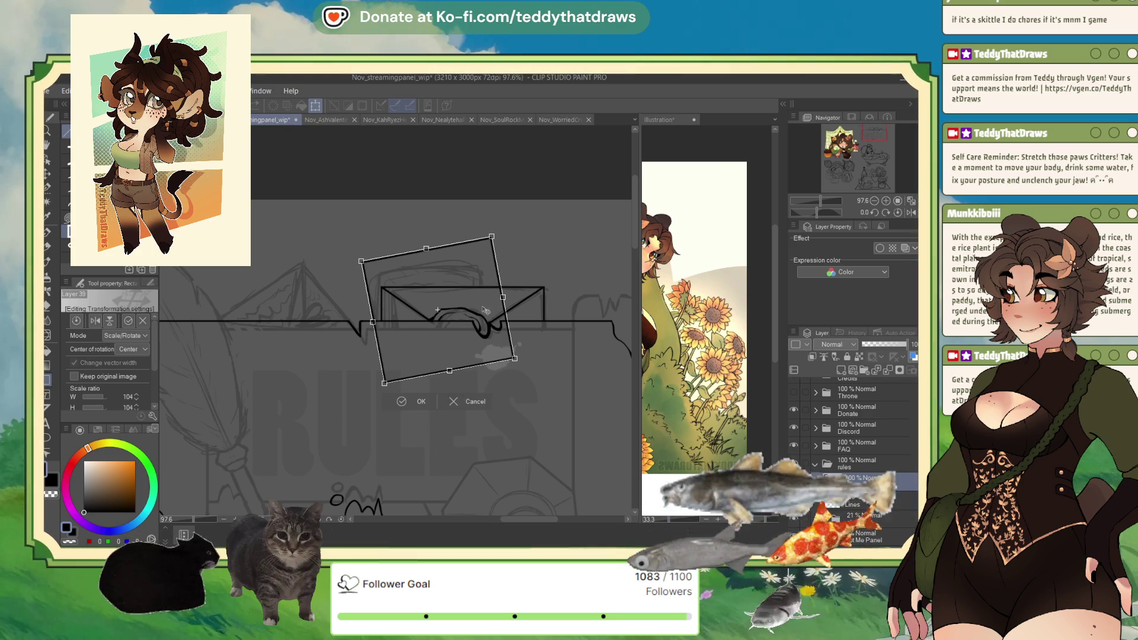
{"action": "key", "text": "Return"}
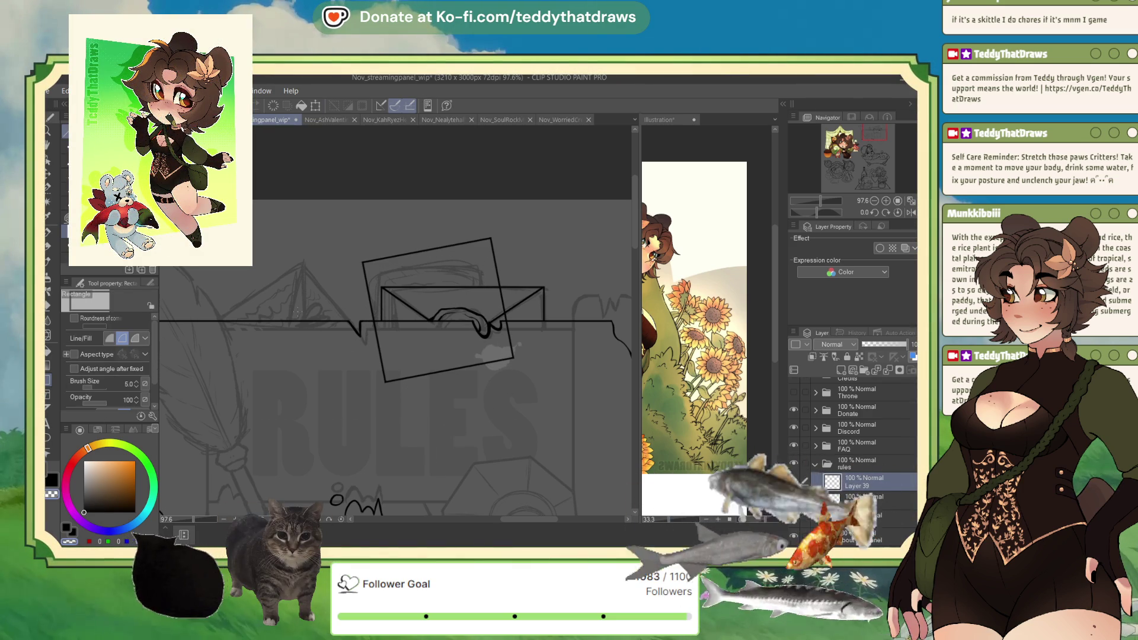
- Undo the stray stroke below the card and merge the paper layer down into Lines
{"action": "key", "text": "p"}
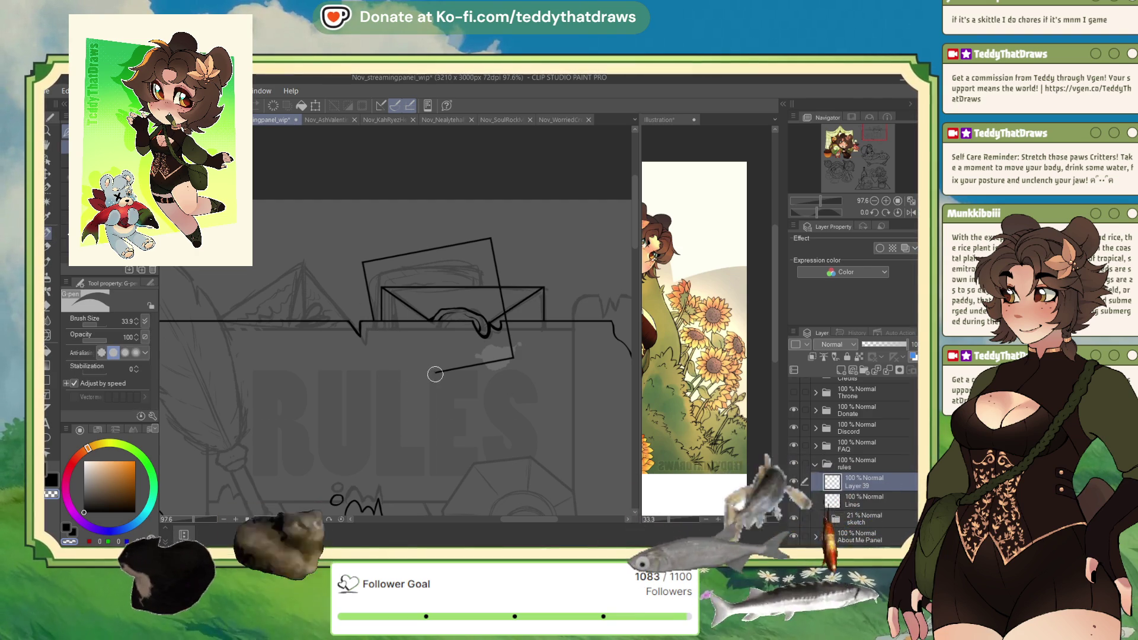
{"action": "key", "text": "ctrl+z"}
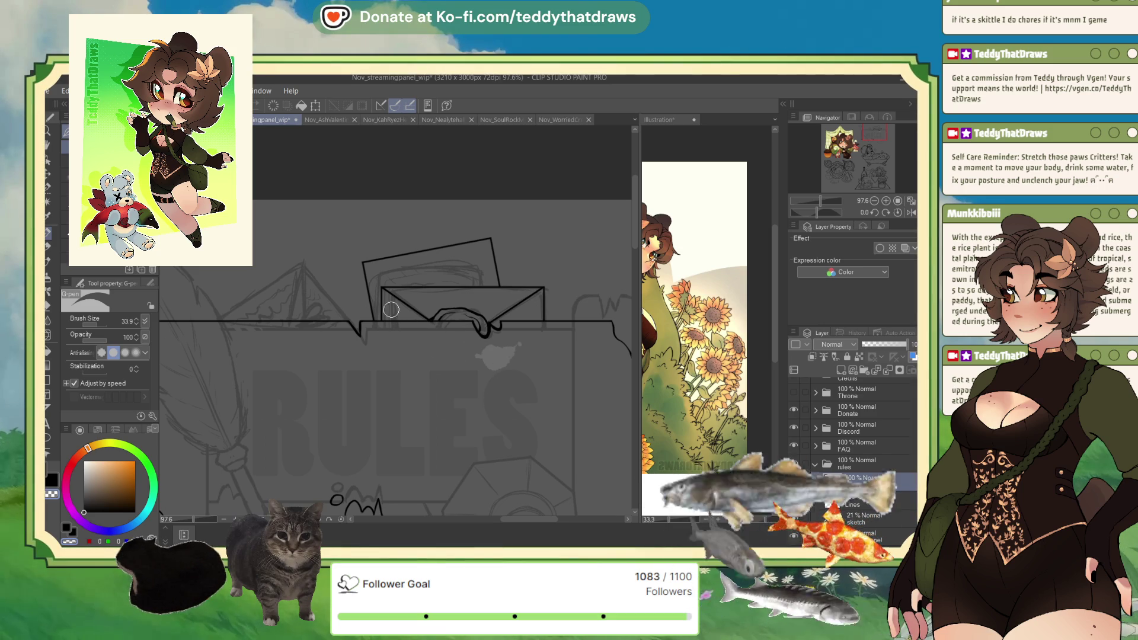
{"action": "left_click", "coordinate": [879, 370]}
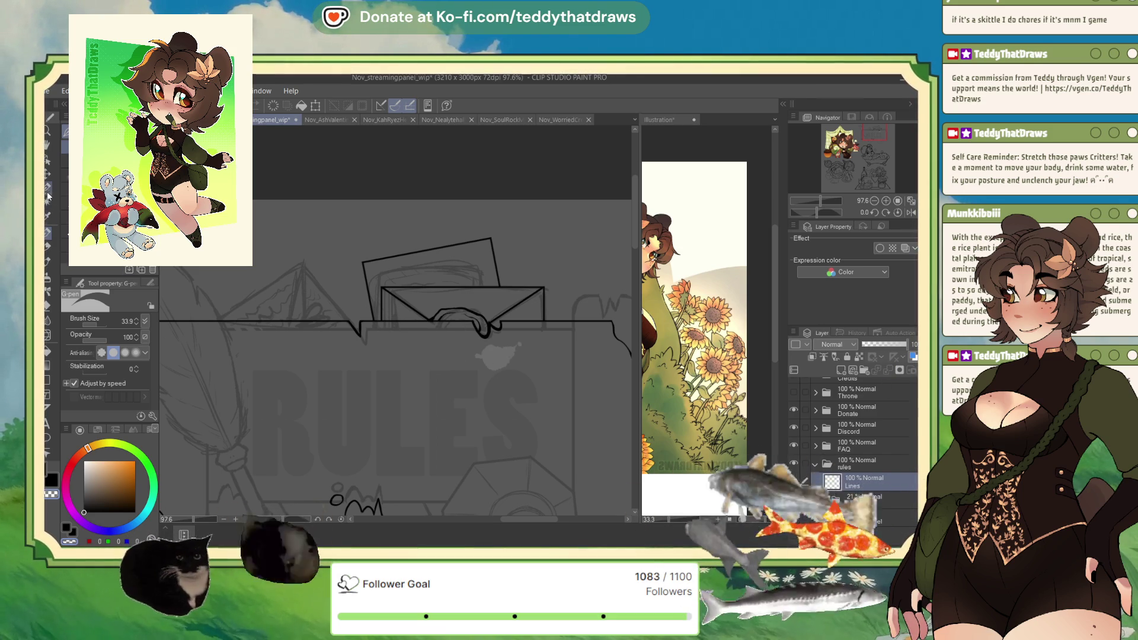
{"action": "left_click", "coordinate": [60, 351]}
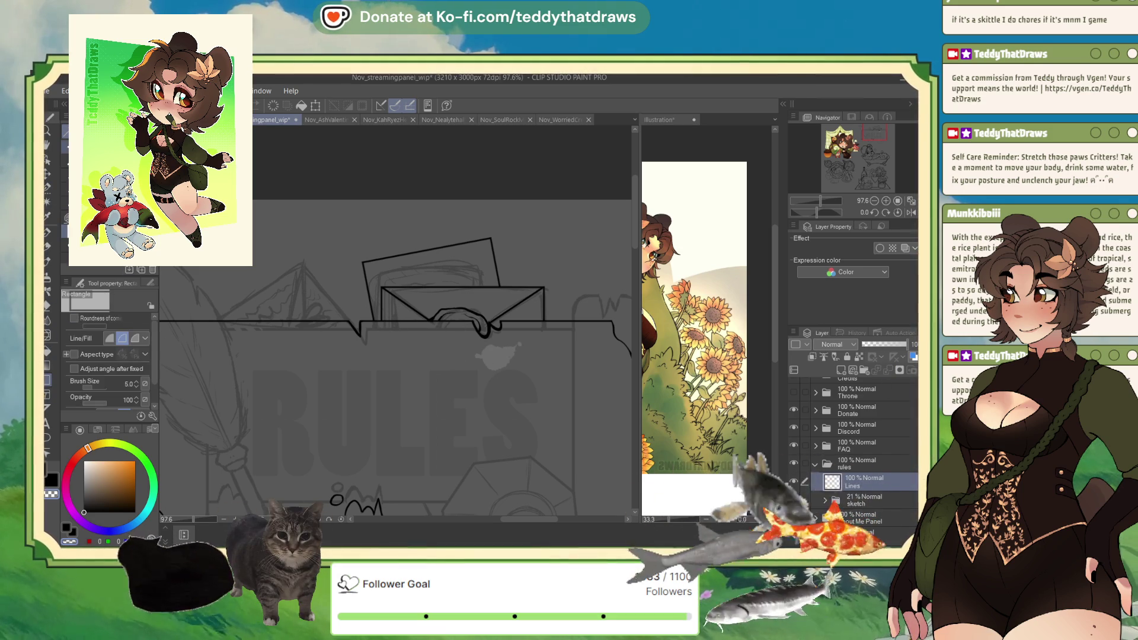
{"action": "left_click", "coordinate": [66, 146]}
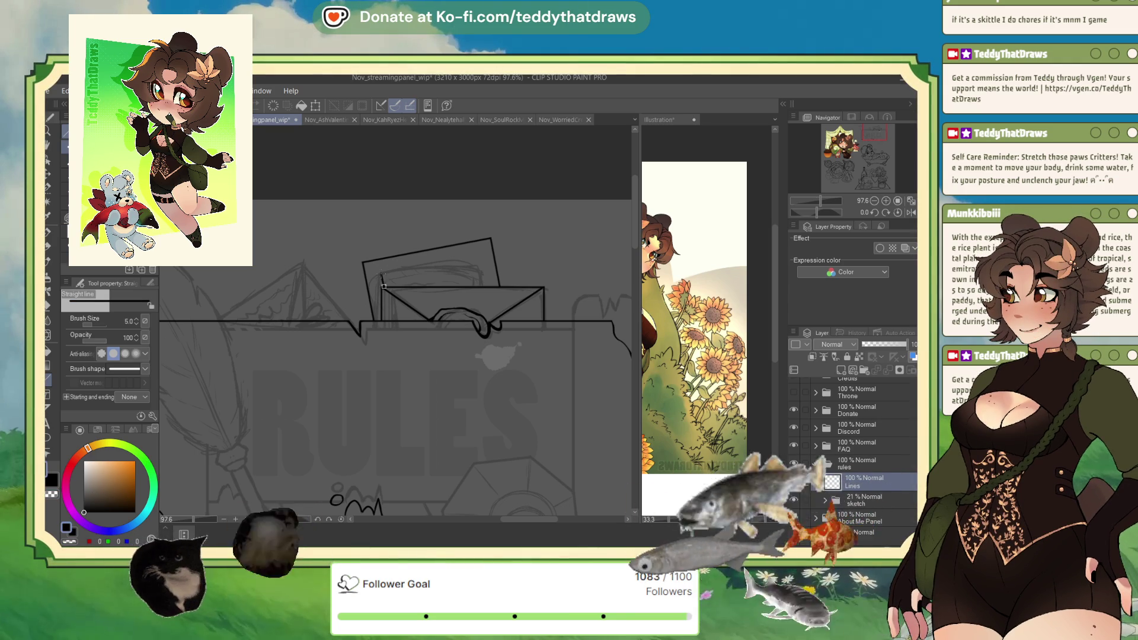
- Draw a straight inner line parallel to the tilted paper's top edge, redrawing it once
{"action": "mouse_move", "coordinate": [381, 274]}
{"action": "left_mouse_down"}
{"action": "mouse_move", "coordinate": [492, 249]}
{"action": "mouse_move", "coordinate": [479, 256]}
{"action": "left_mouse_up"}
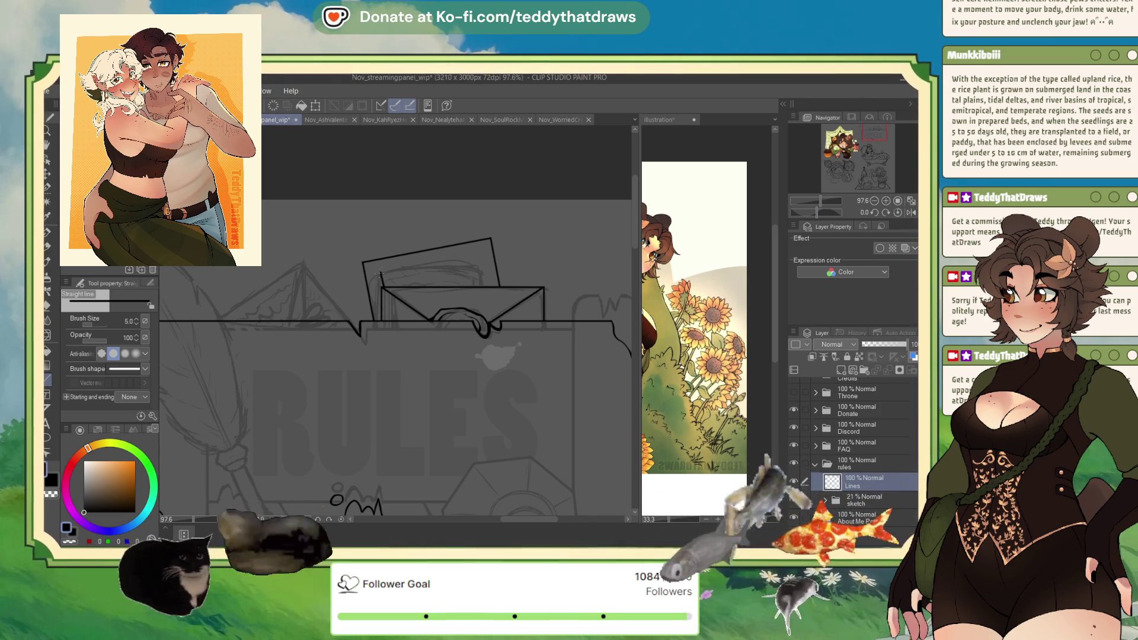
{"action": "mouse_move", "coordinate": [380, 273]}
{"action": "left_mouse_down"}
{"action": "mouse_move", "coordinate": [478, 256]}
{"action": "mouse_move", "coordinate": [484, 285]}
{"action": "left_mouse_up"}
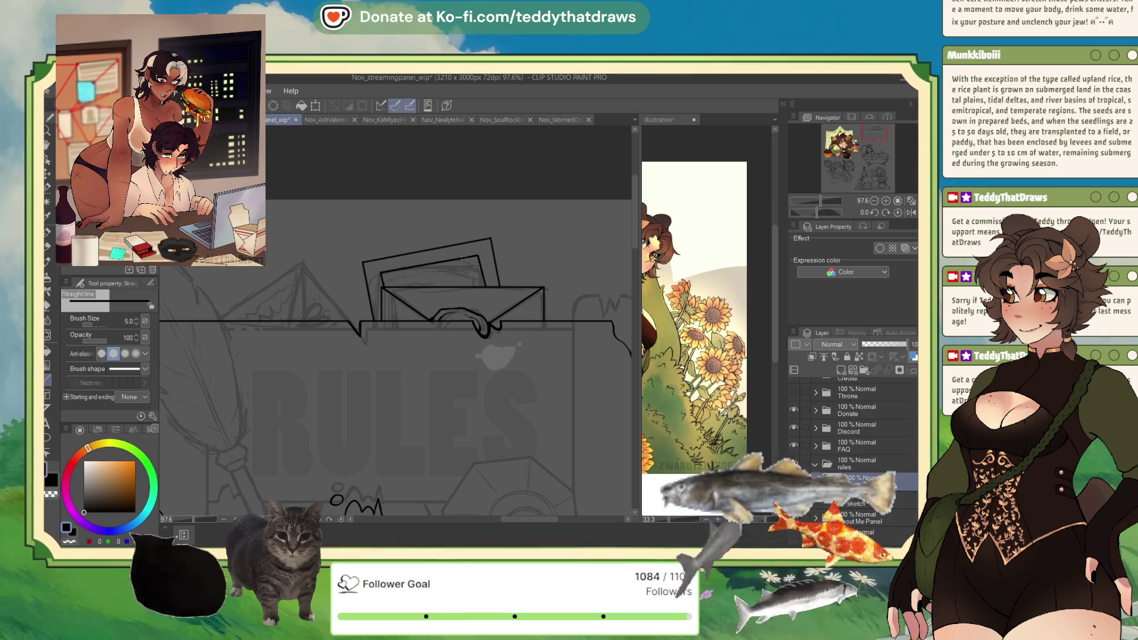
- Draw a rectangle left of the envelope along the frame top and tilt it slightly clockwise
{"action": "scroll", "coordinate": [462, 256], "scroll_direction": "down", "scroll_amount": 2}
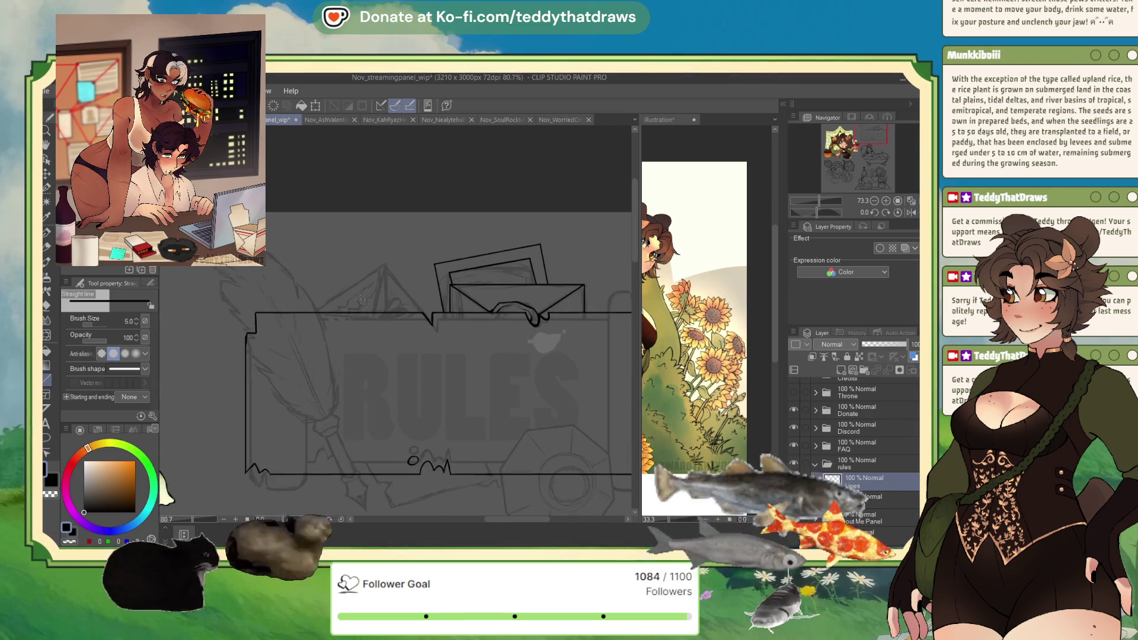
{"action": "scroll", "coordinate": [361, 300], "scroll_direction": "up", "scroll_amount": 2}
{"action": "key", "text": "u"}
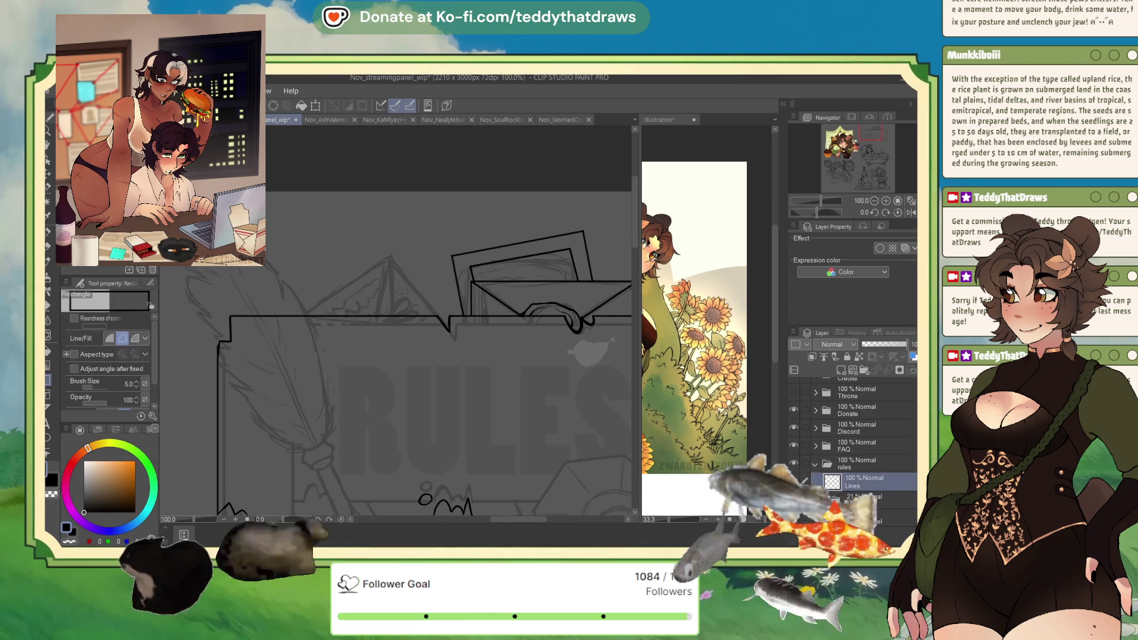
{"action": "mouse_move", "coordinate": [286, 261]}
{"action": "left_mouse_down"}
{"action": "mouse_move", "coordinate": [409, 341]}
{"action": "mouse_move", "coordinate": [448, 425]}
{"action": "mouse_move", "coordinate": [441, 439]}
{"action": "mouse_move", "coordinate": [442, 409]}
{"action": "left_mouse_up"}
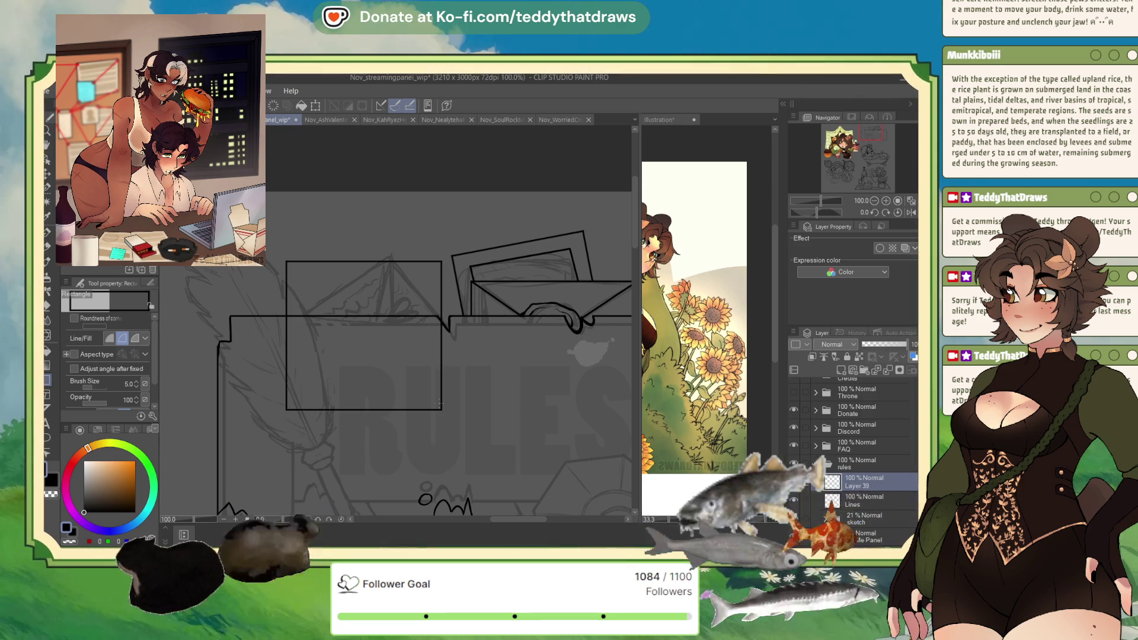
{"action": "left_click", "coordinate": [316, 105]}
{"action": "mouse_move", "coordinate": [455, 256]}
{"action": "left_mouse_down"}
{"action": "mouse_move", "coordinate": [473, 303]}
{"action": "mouse_move", "coordinate": [417, 292]}
{"action": "mouse_move", "coordinate": [356, 356]}
{"action": "mouse_move", "coordinate": [325, 436]}
{"action": "left_mouse_up"}
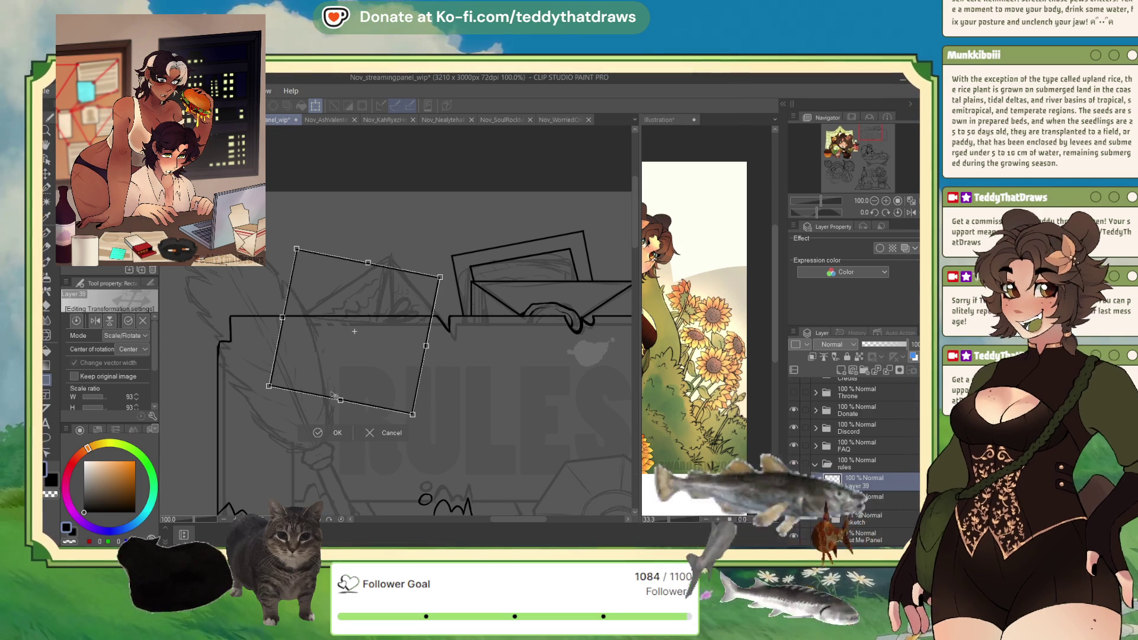
{"action": "left_click", "coordinate": [320, 433]}
{"action": "left_click_drag", "start_coordinate": [823, 212], "coordinate": [809, 212]}
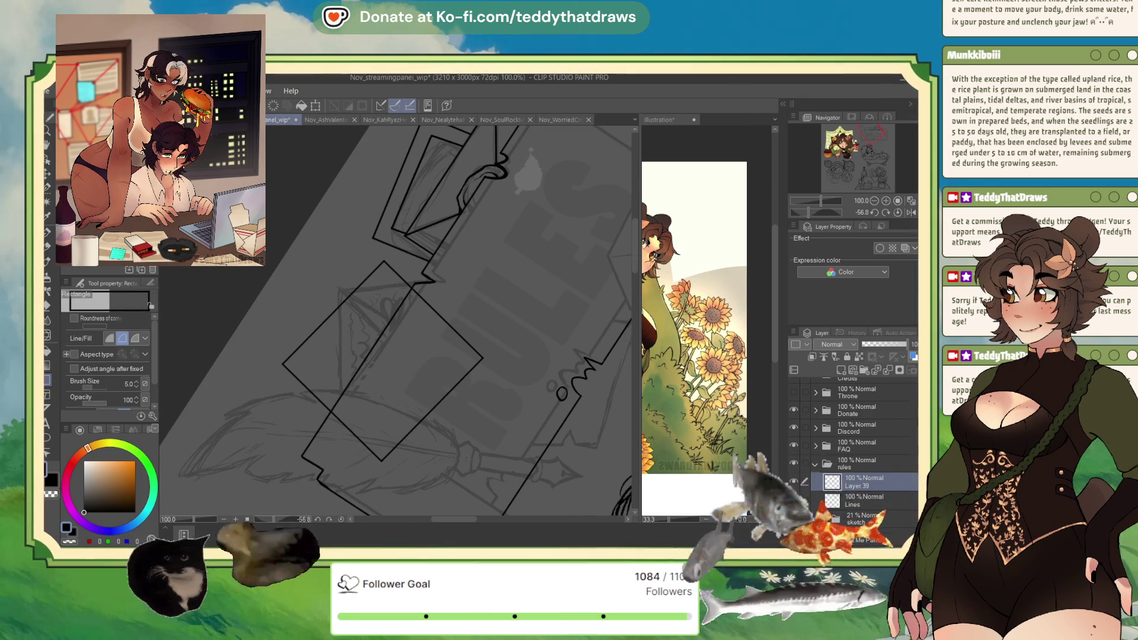
- Scribble three wavy handwriting lines inside the tilted note with the G-pen
{"action": "left_click", "coordinate": [48, 234]}
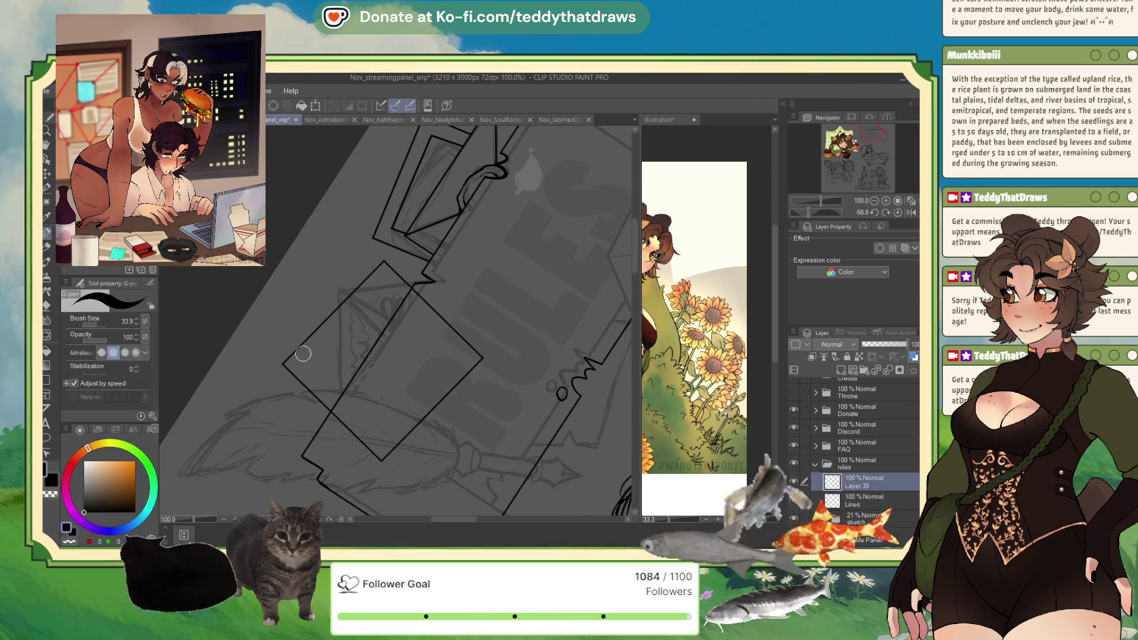
{"action": "mouse_move", "coordinate": [315, 350]}
{"action": "left_mouse_down"}
{"action": "mouse_move", "coordinate": [300, 363]}
{"action": "mouse_move", "coordinate": [386, 283]}
{"action": "left_mouse_up"}
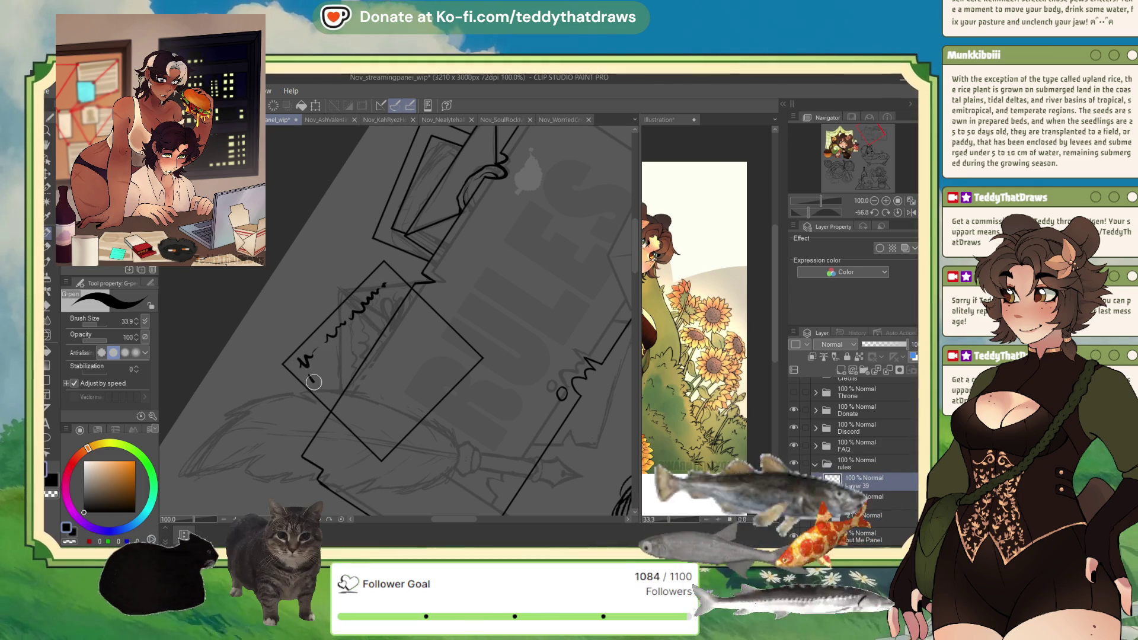
{"action": "left_click_drag", "start_coordinate": [344, 352], "coordinate": [394, 300]}
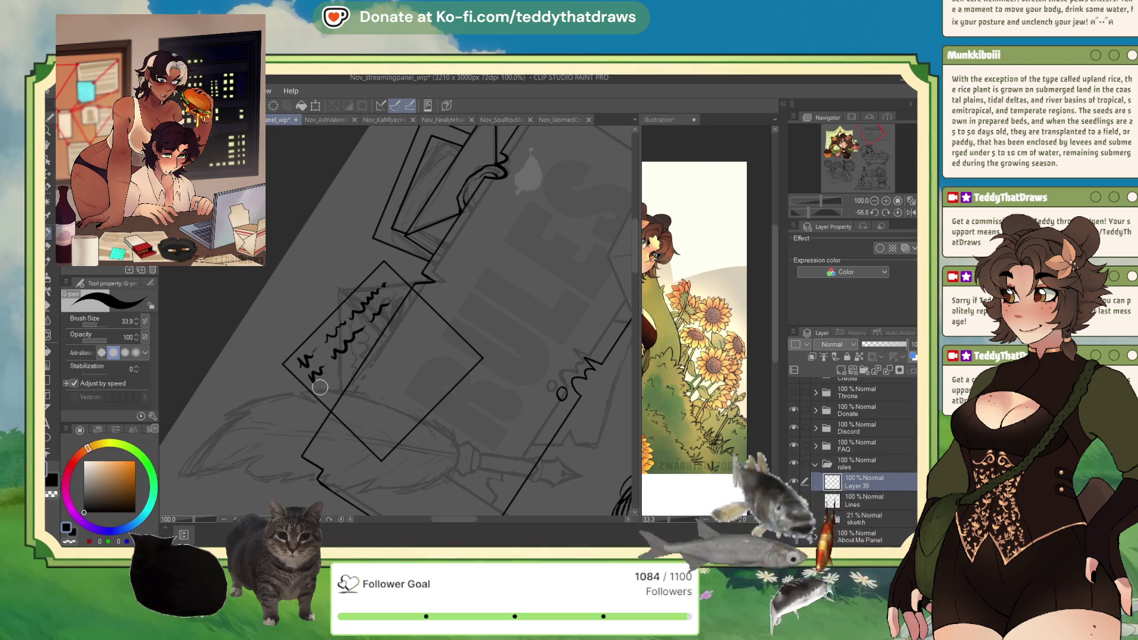
{"action": "left_click_drag", "start_coordinate": [319, 389], "coordinate": [391, 312]}
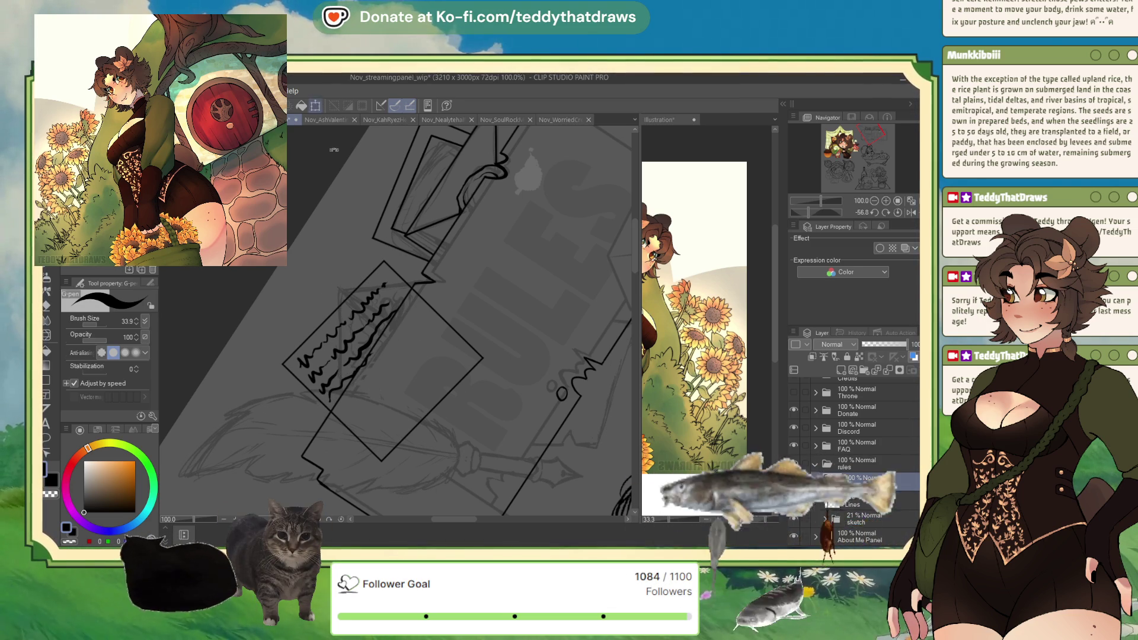
- Nudge the note's outline slightly up and to the left
{"action": "key", "text": "ctrl+t"}
{"action": "left_click_drag", "start_coordinate": [384, 386], "coordinate": [377, 383]}
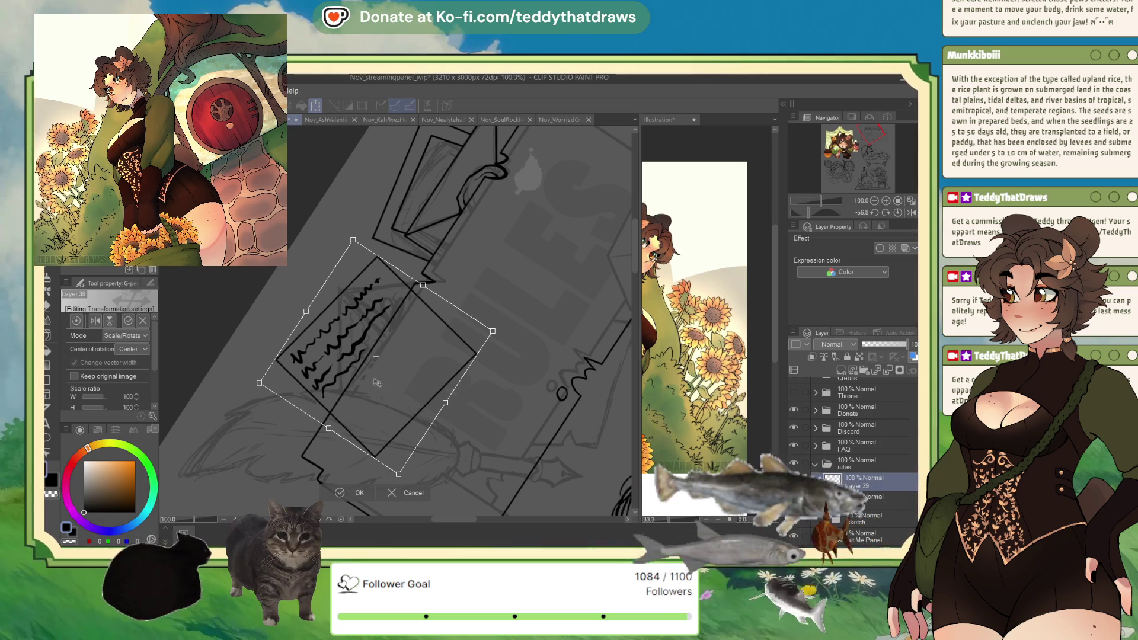
{"action": "key", "text": "Return"}
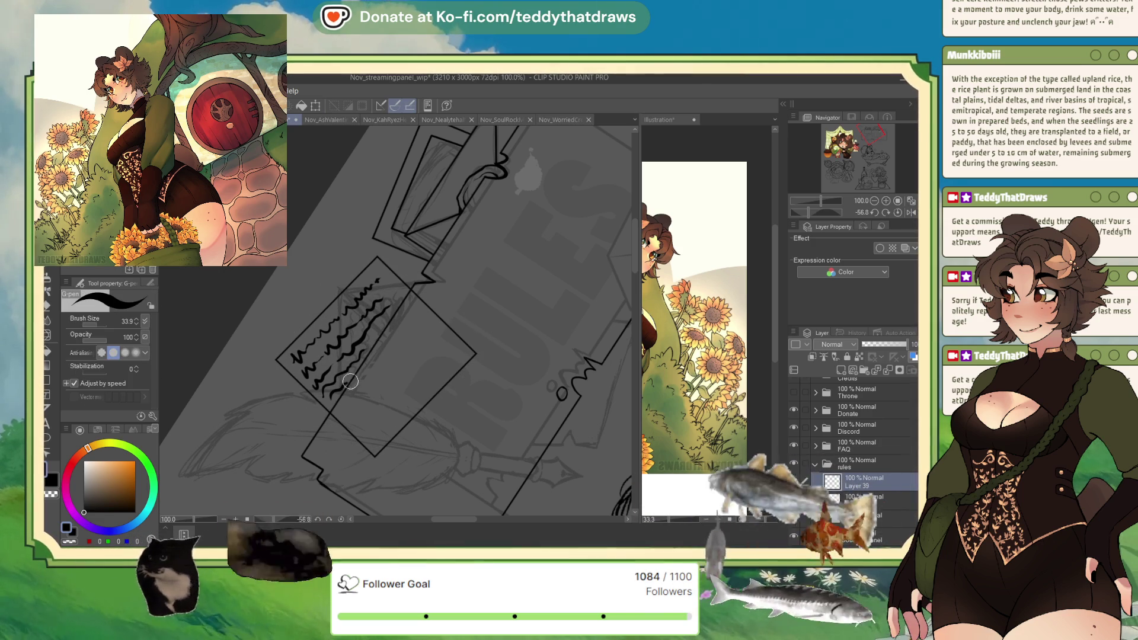